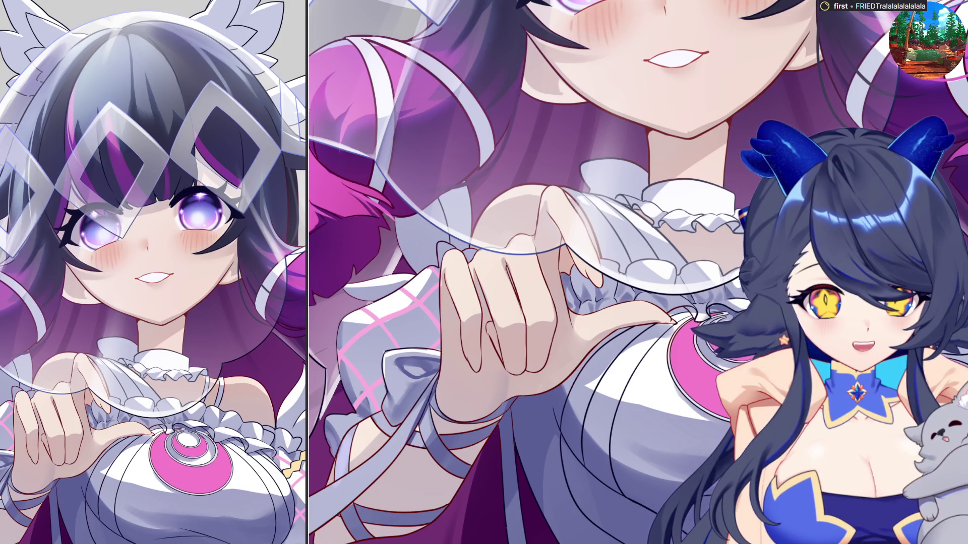
Zoom out slightly and switch to a much larger brush for broad soft strokes
{"action": "scroll", "coordinate": [777, 240], "scroll_direction": "down", "scroll_amount": 1}
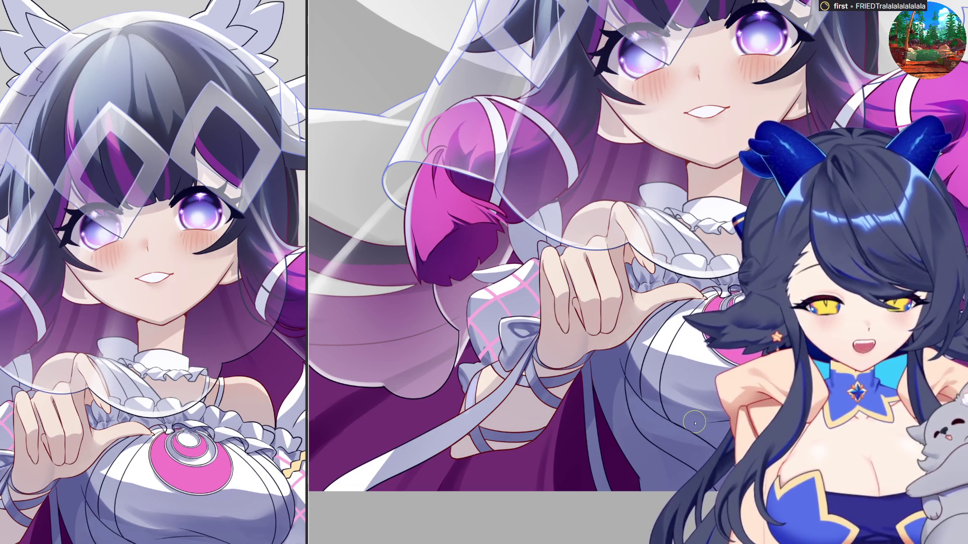
{"action": "key", "text": "e"}
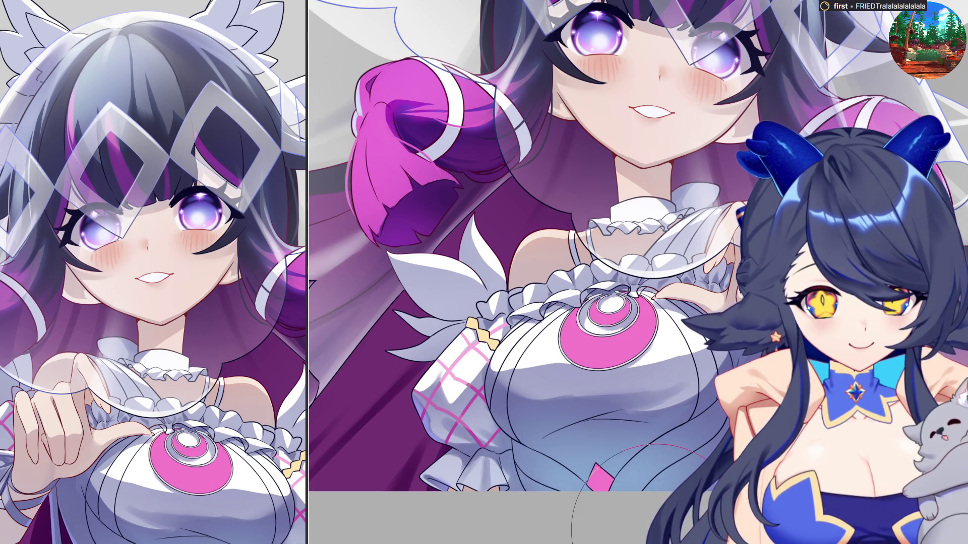
Fit the whole illustration in the window with Ctrl+0
{"action": "key", "text": "ctrl+0"}
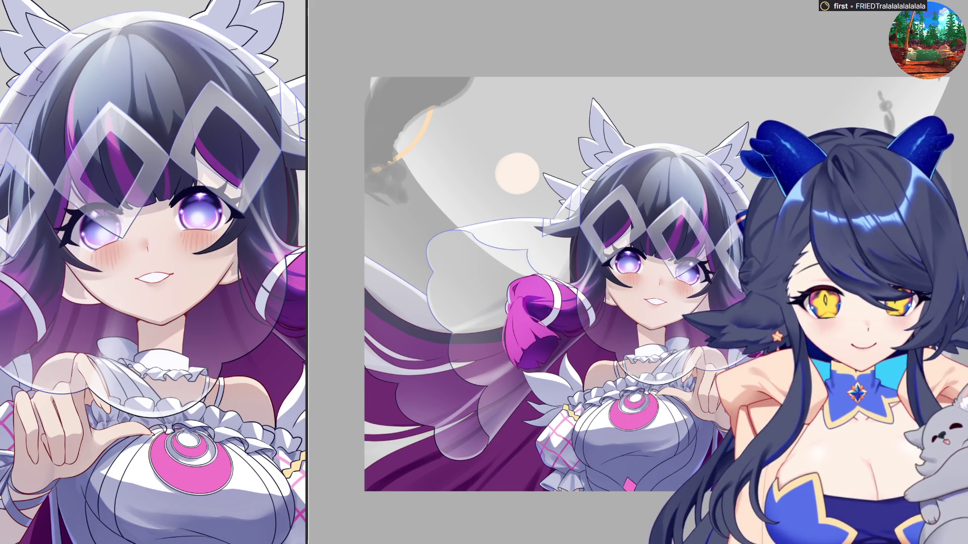
Zoom in and out on the girl-and-moon composition, then toggle the view to check it
{"action": "scroll", "coordinate": [601, 483], "scroll_direction": "up", "scroll_amount": 2}
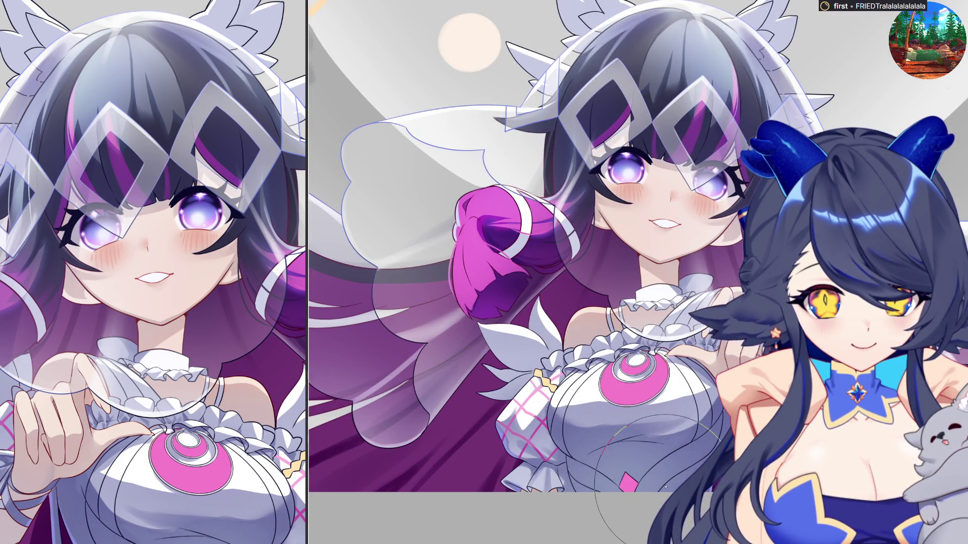
{"action": "scroll", "coordinate": [601, 483], "scroll_direction": "down", "scroll_amount": 5}
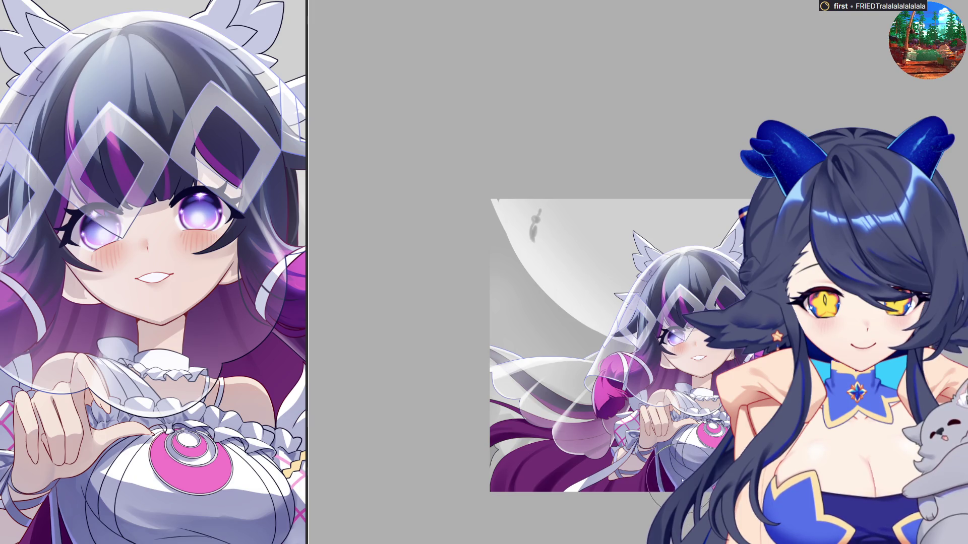
{"action": "key", "text": "ctrl+Tab"}
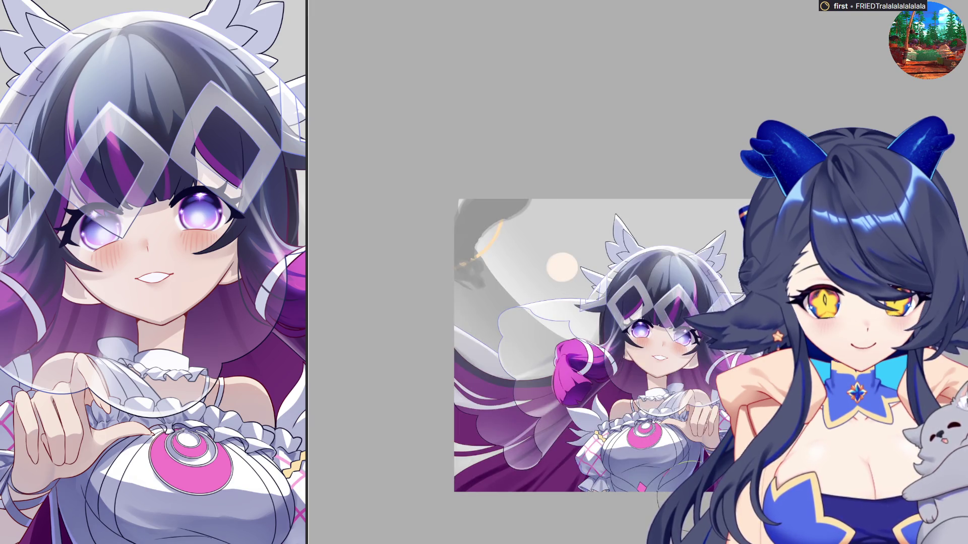
Zoom in on the veil over the purple hair, then zoom back out
{"action": "scroll", "coordinate": [635, 477], "scroll_direction": "up", "scroll_amount": 3}
{"action": "scroll", "coordinate": [636, 477], "scroll_direction": "up", "scroll_amount": 1}
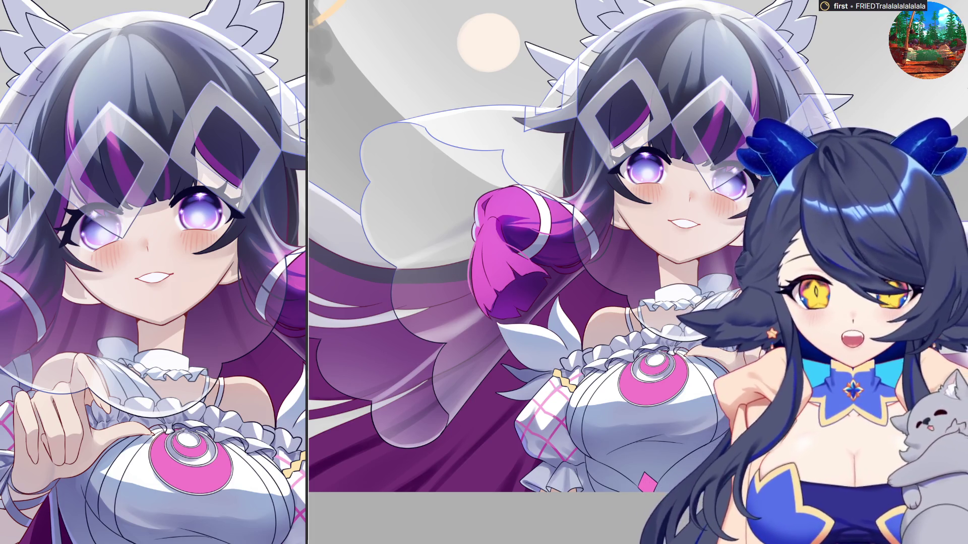
{"action": "scroll", "coordinate": [679, 251], "scroll_direction": "down", "scroll_amount": 2}
{"action": "scroll", "coordinate": [711, 52], "scroll_direction": "up", "scroll_amount": 2}
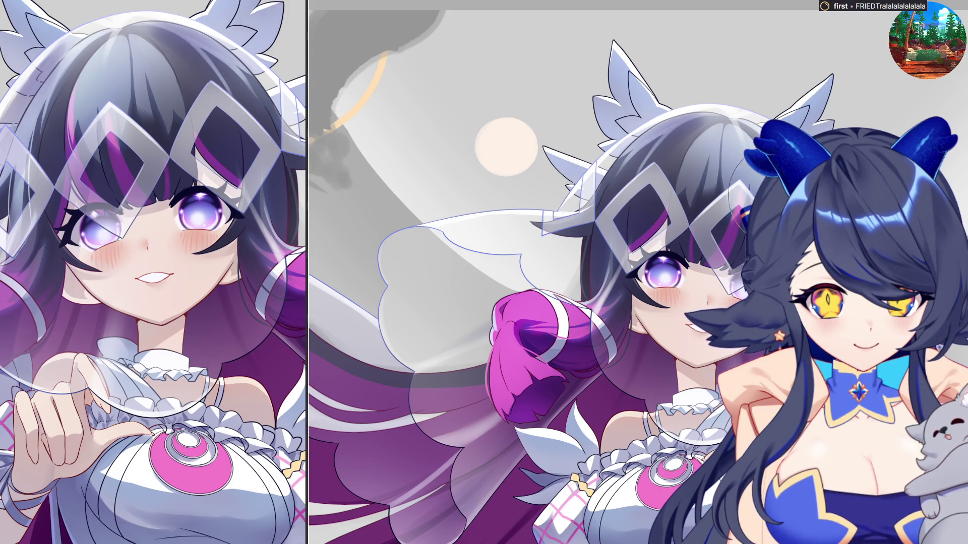
{"action": "scroll", "coordinate": [807, 167], "scroll_direction": "up", "scroll_amount": 1}
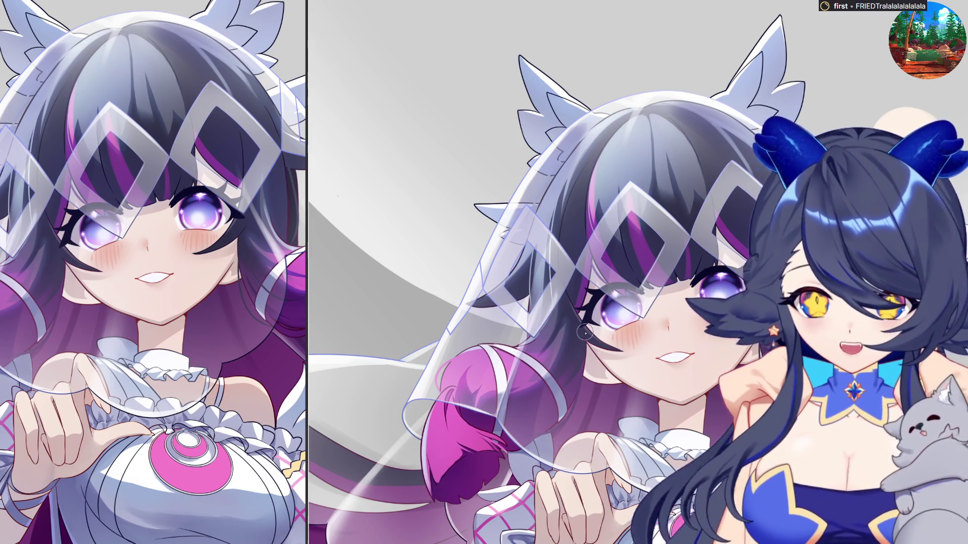
{"action": "scroll", "coordinate": [487, 318], "scroll_direction": "down", "scroll_amount": 3}
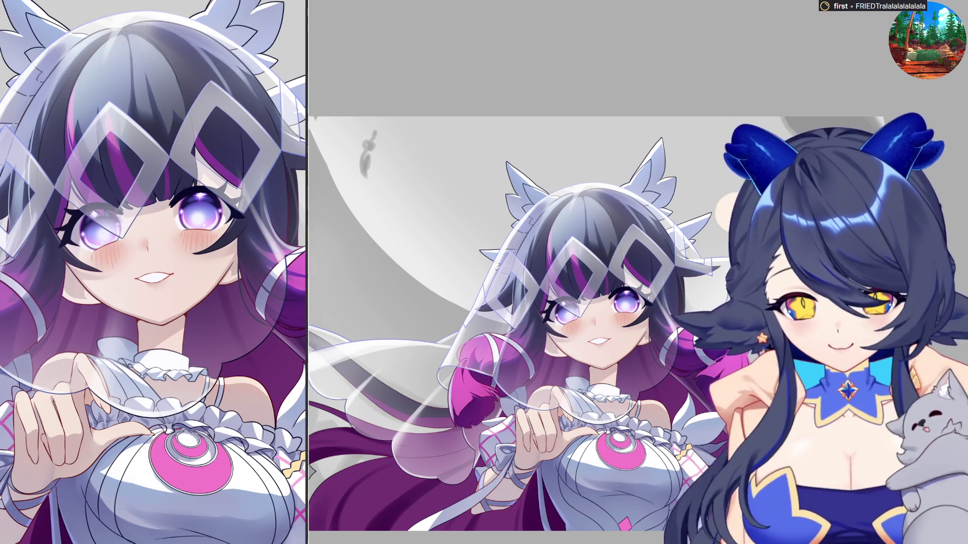
Zoom in closely on the girl's hand and the looped ribbons around her wrist
{"action": "scroll", "coordinate": [601, 463], "scroll_direction": "down", "scroll_amount": 2}
{"action": "scroll", "coordinate": [601, 462], "scroll_direction": "up", "scroll_amount": 4}
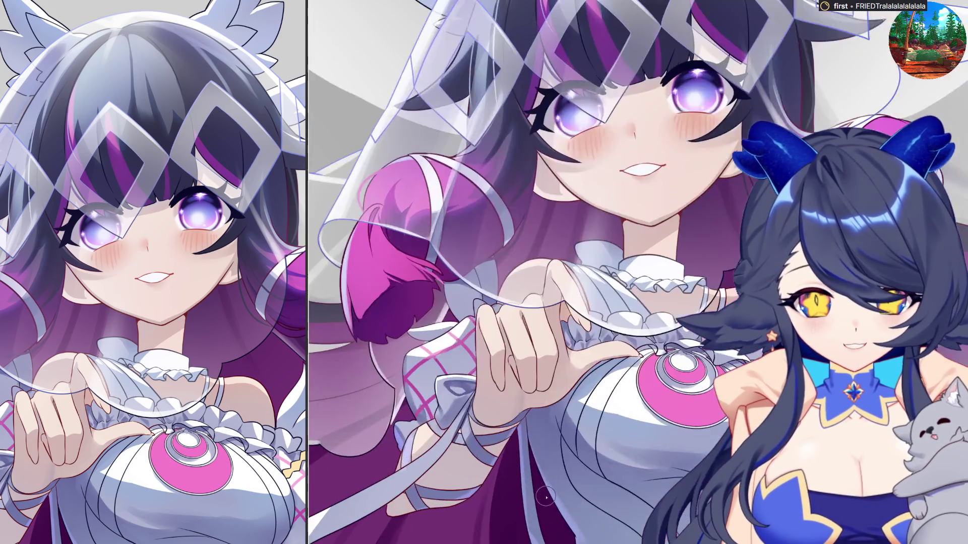
{"action": "scroll", "coordinate": [601, 462], "scroll_direction": "down", "scroll_amount": 2}
{"action": "scroll", "coordinate": [601, 463], "scroll_direction": "up", "scroll_amount": 2}
{"action": "scroll", "coordinate": [601, 460], "scroll_direction": "up", "scroll_amount": 1}
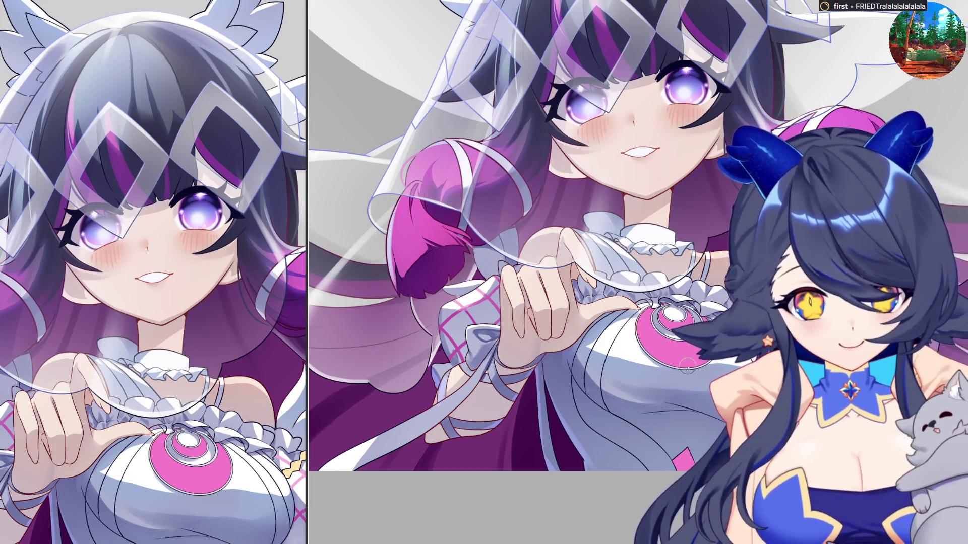
{"action": "scroll", "coordinate": [648, 387], "scroll_direction": "up", "scroll_amount": 1}
{"action": "scroll", "coordinate": [616, 379], "scroll_direction": "up", "scroll_amount": 1}
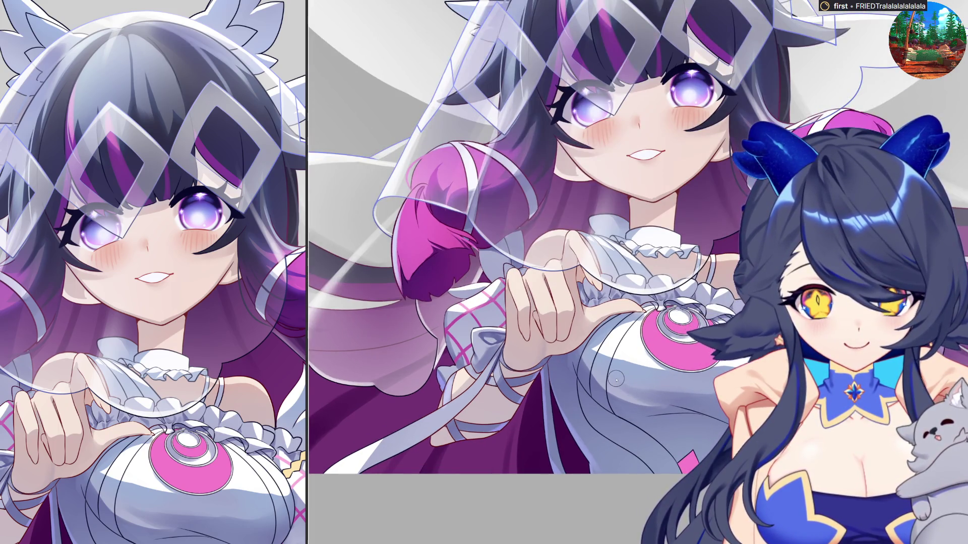
{"action": "scroll", "coordinate": [616, 379], "scroll_direction": "down", "scroll_amount": 2}
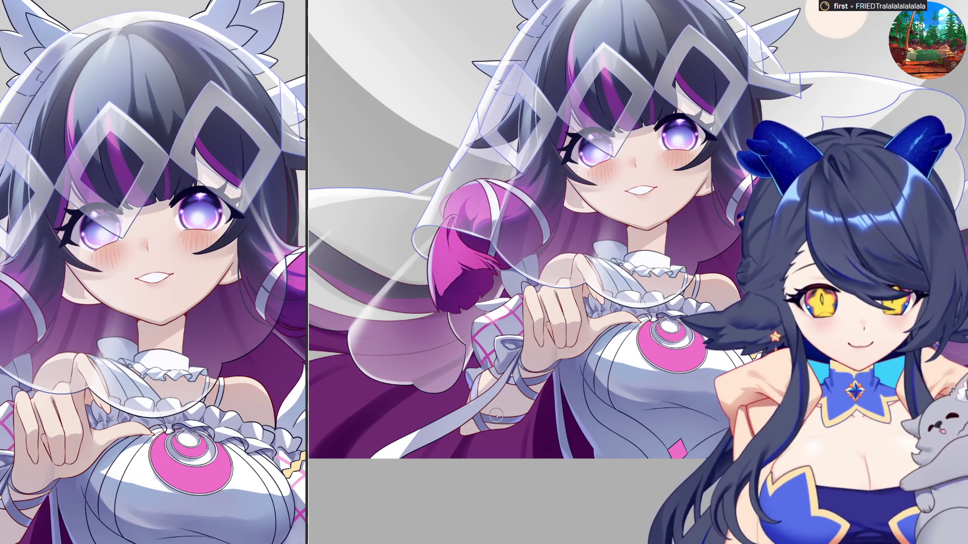
{"action": "scroll", "coordinate": [577, 455], "scroll_direction": "up", "scroll_amount": 3}
{"action": "scroll", "coordinate": [577, 456], "scroll_direction": "up", "scroll_amount": 2}
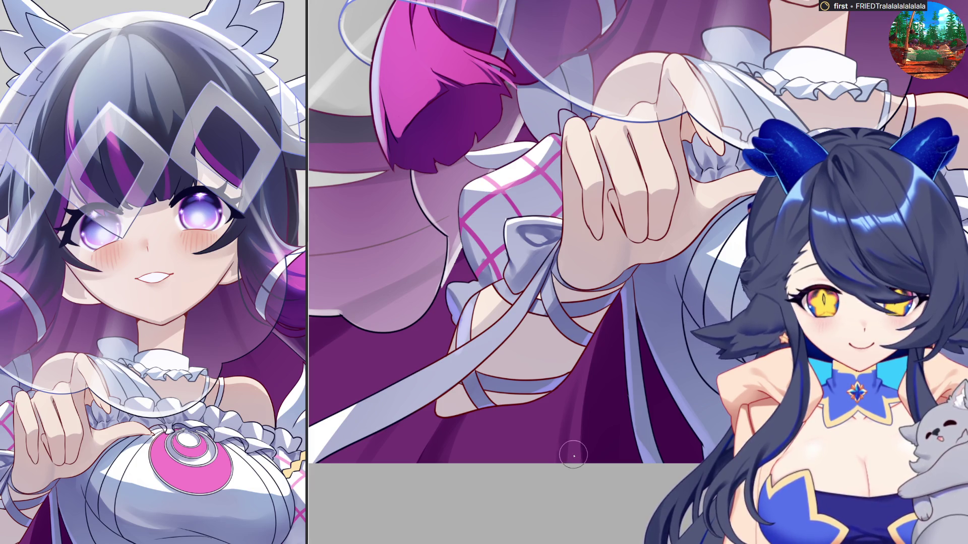
Adjust the zoom to frame the pink chest emblem and white dress below it
{"action": "scroll", "coordinate": [575, 456], "scroll_direction": "up", "scroll_amount": 3}
{"action": "scroll", "coordinate": [564, 461], "scroll_direction": "down", "scroll_amount": 2}
{"action": "scroll", "coordinate": [718, 401], "scroll_direction": "up", "scroll_amount": 2}
{"action": "scroll", "coordinate": [575, 457], "scroll_direction": "down", "scroll_amount": 2}
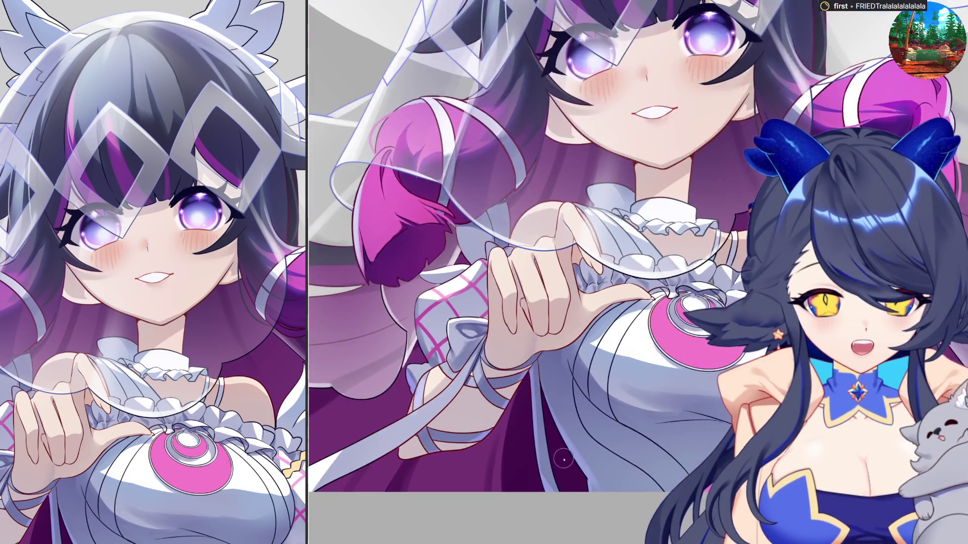
{"action": "scroll", "coordinate": [564, 458], "scroll_direction": "up", "scroll_amount": 1}
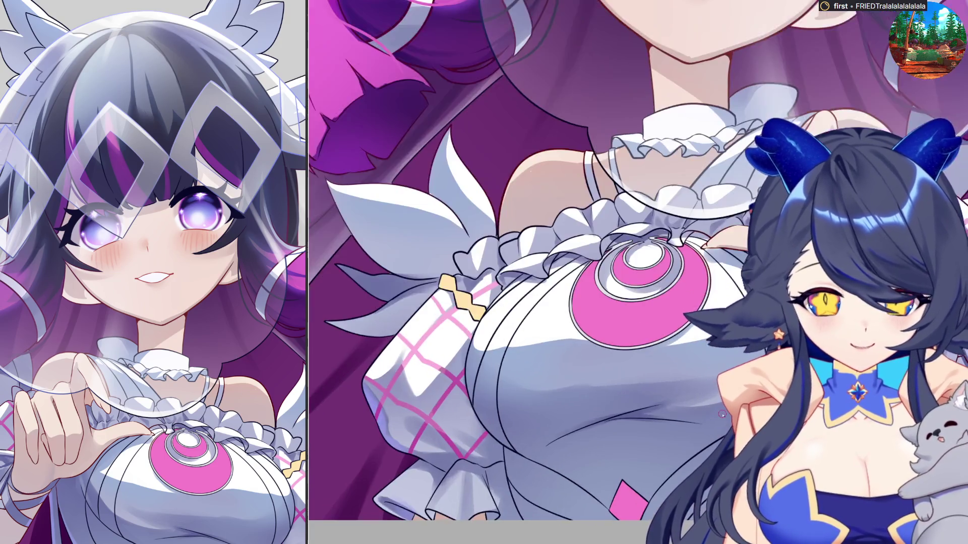
Return to the wider view and paint a light highlight stroke along the dress fold
{"action": "scroll", "coordinate": [686, 420], "scroll_direction": "down", "scroll_amount": 5}
{"action": "scroll", "coordinate": [638, 272], "scroll_direction": "down", "scroll_amount": 3}
{"action": "scroll", "coordinate": [637, 272], "scroll_direction": "up", "scroll_amount": 2}
{"action": "scroll", "coordinate": [638, 273], "scroll_direction": "up", "scroll_amount": 3}
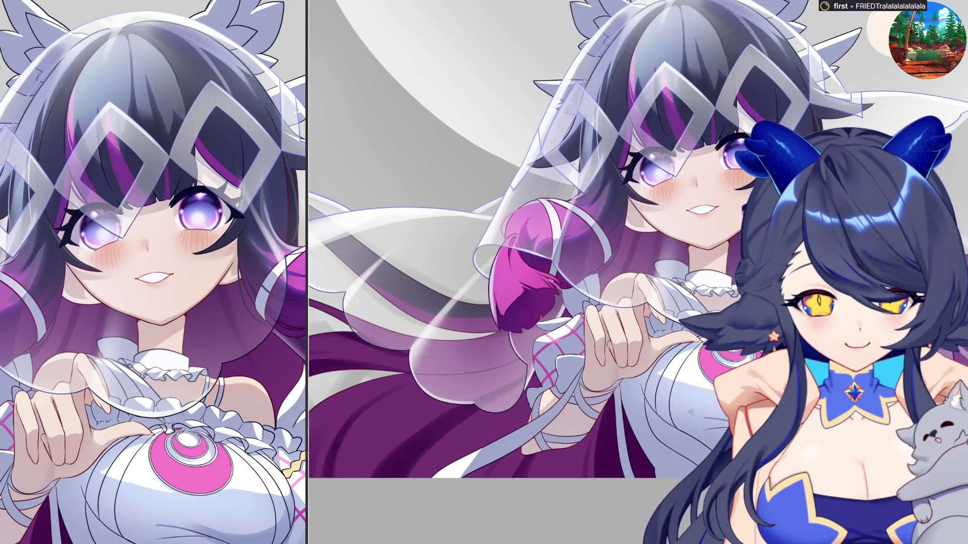
{"action": "left_click_drag", "start_coordinate": [697, 412], "coordinate": [715, 416]}
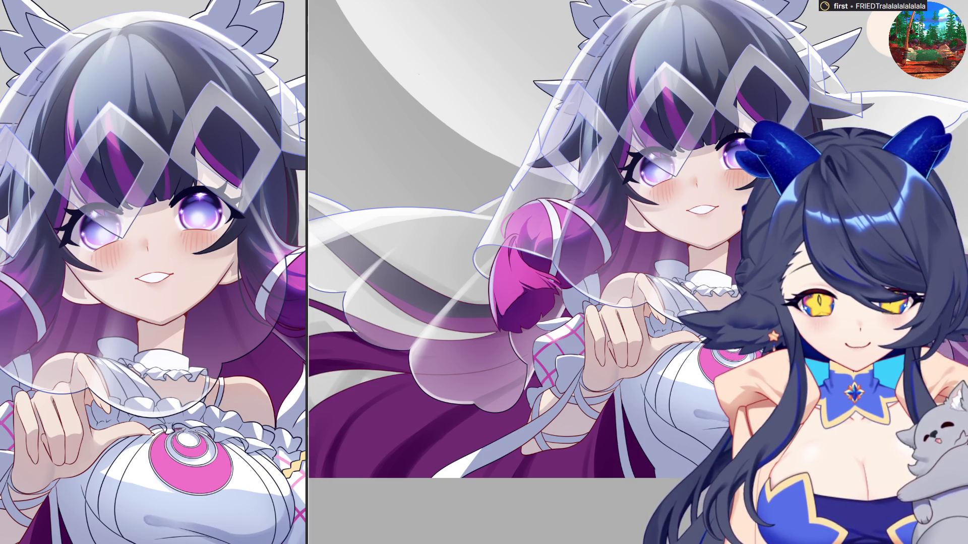
Add another short light stroke low on the dress
{"action": "mouse_move", "coordinate": [700, 408]}
{"action": "left_mouse_down"}
{"action": "mouse_move", "coordinate": [738, 402]}
{"action": "mouse_move", "coordinate": [707, 407]}
{"action": "left_mouse_up"}
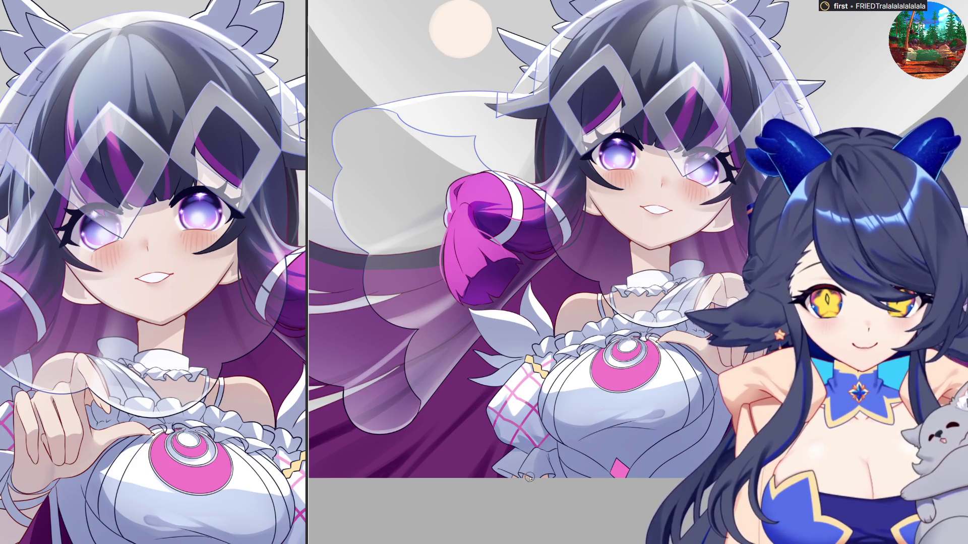
{"action": "scroll", "coordinate": [525, 474], "scroll_direction": "up", "scroll_amount": 2}
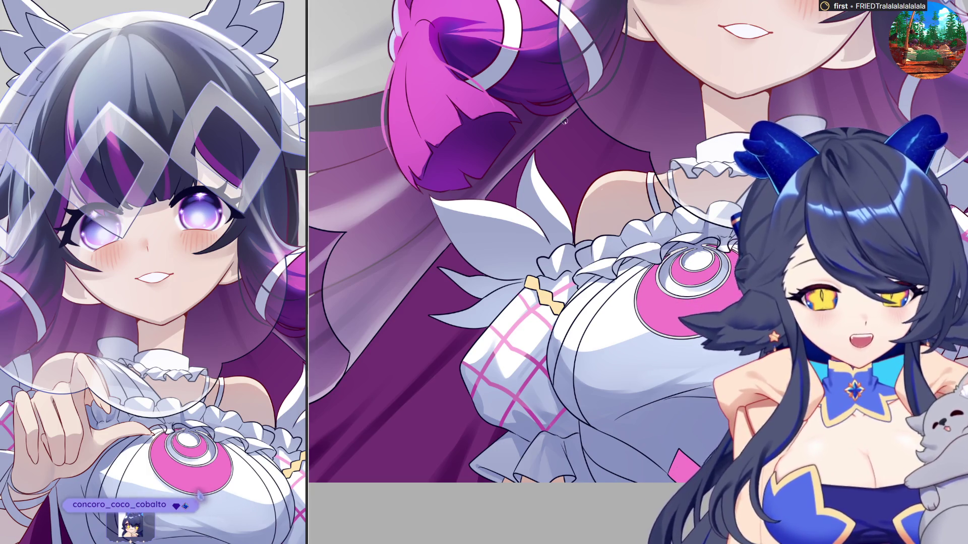
Zoom out with Ctrl+minus to see the whole illustration
{"action": "key", "text": "ctrl+minus"}
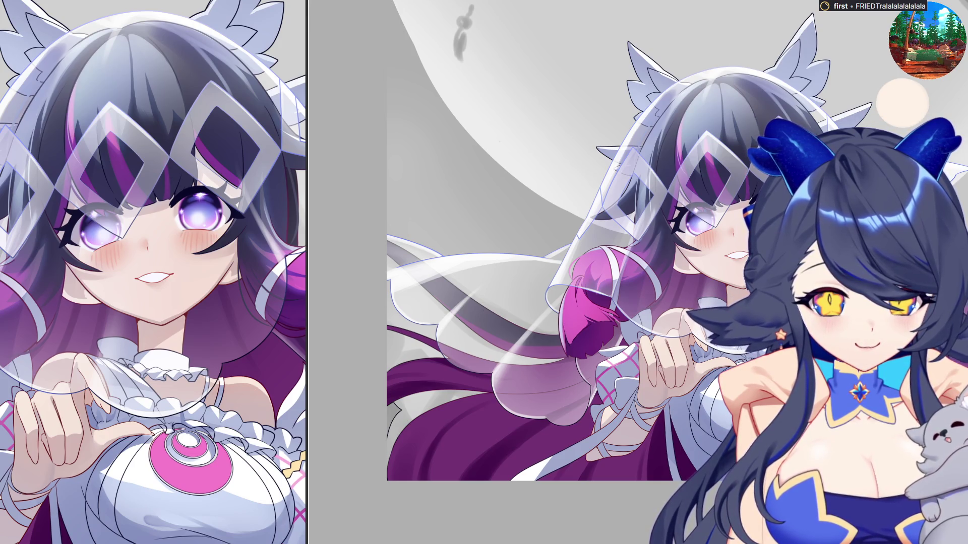
Zoom in slightly from the full view of the illustration
{"action": "scroll", "coordinate": [608, 328], "scroll_direction": "up", "scroll_amount": 1}
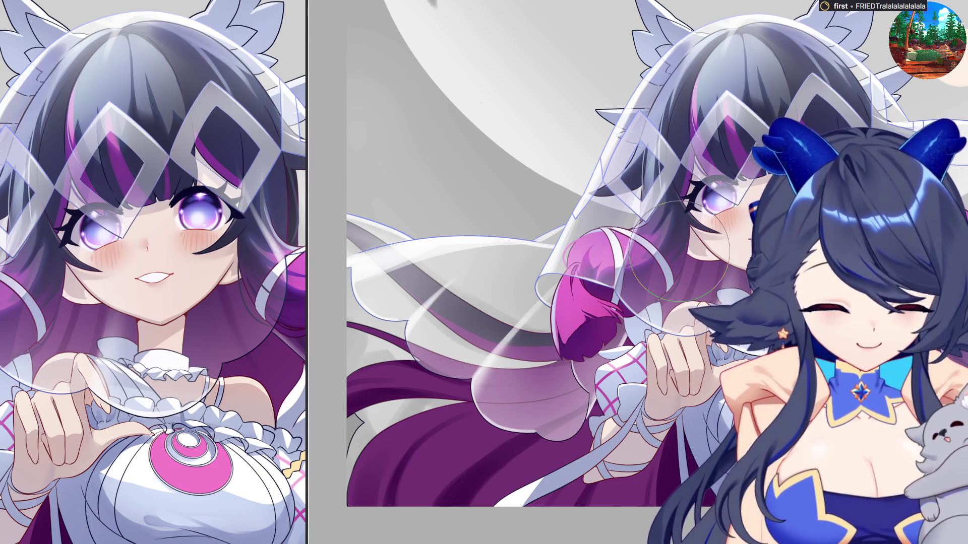
Straighten the tilted canvas to upright and zoom in close on the sleeve and chest
{"action": "key", "text": "ctrl+Tab"}
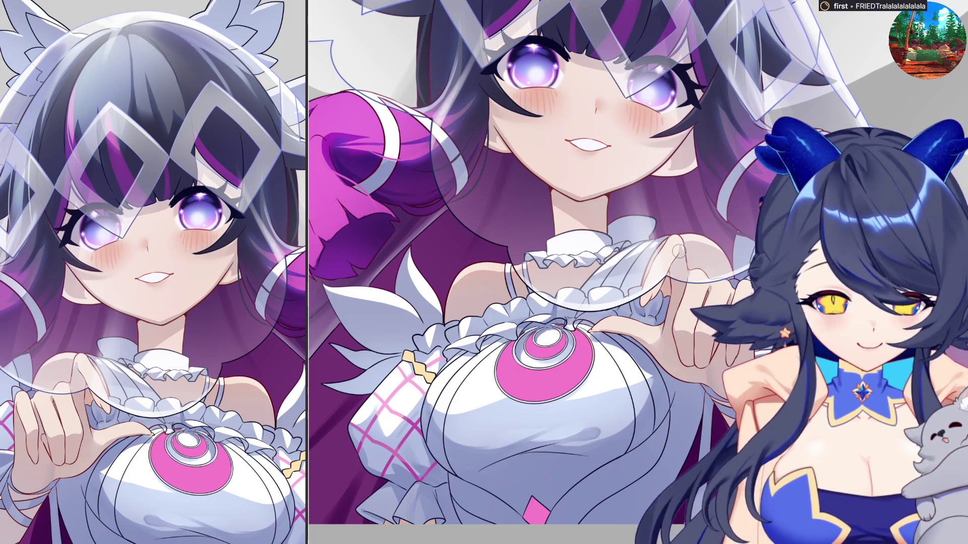
{"action": "key", "text": "minus"}
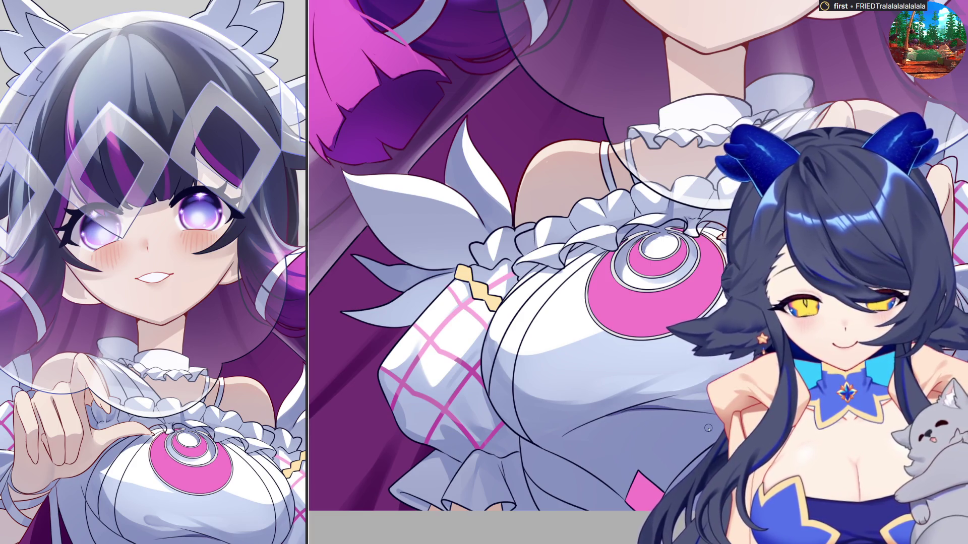
Bring back the fingers pinching the sheer ribbon above the pink chest emblem
{"action": "key", "text": "ctrl+z"}
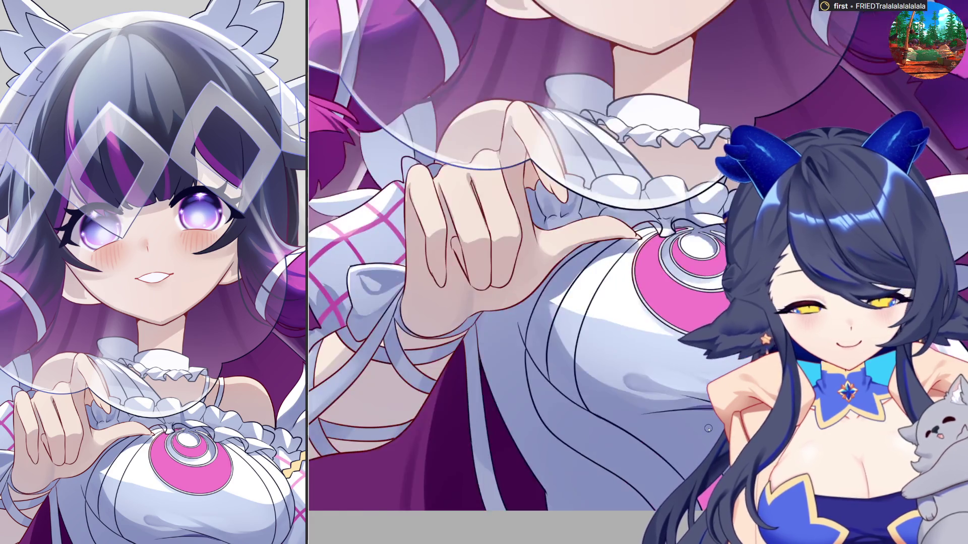
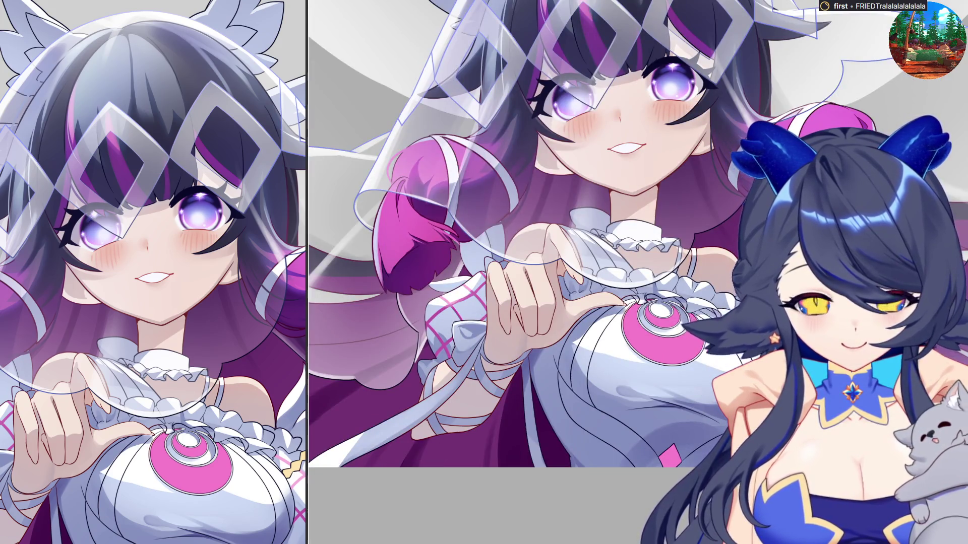
Drag the brush size slider to make the brush considerably larger
{"action": "left_click_drag", "start_coordinate": [662, 455], "coordinate": [684, 474]}
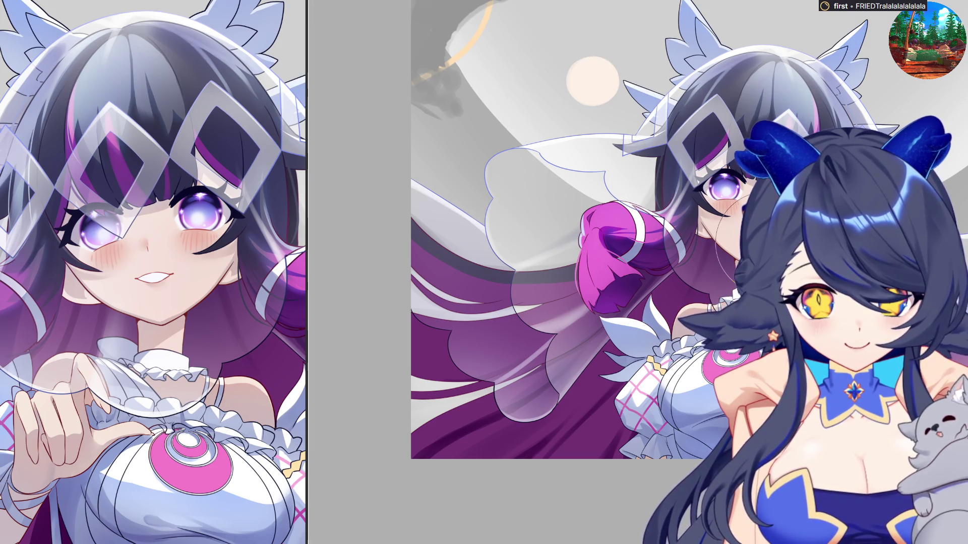
{"action": "scroll", "coordinate": [758, 253], "scroll_direction": "down", "scroll_amount": 2}
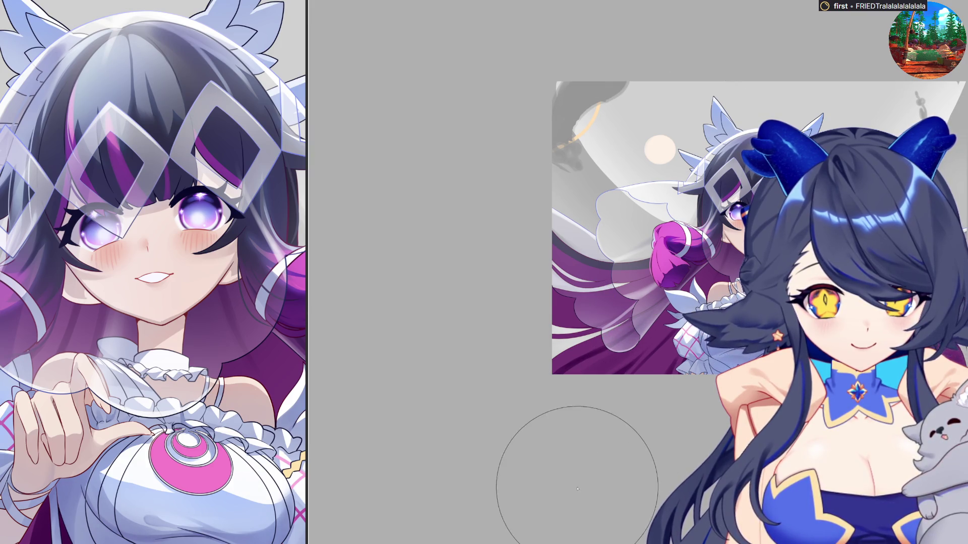
{"action": "scroll", "coordinate": [635, 393], "scroll_direction": "down", "scroll_amount": 2}
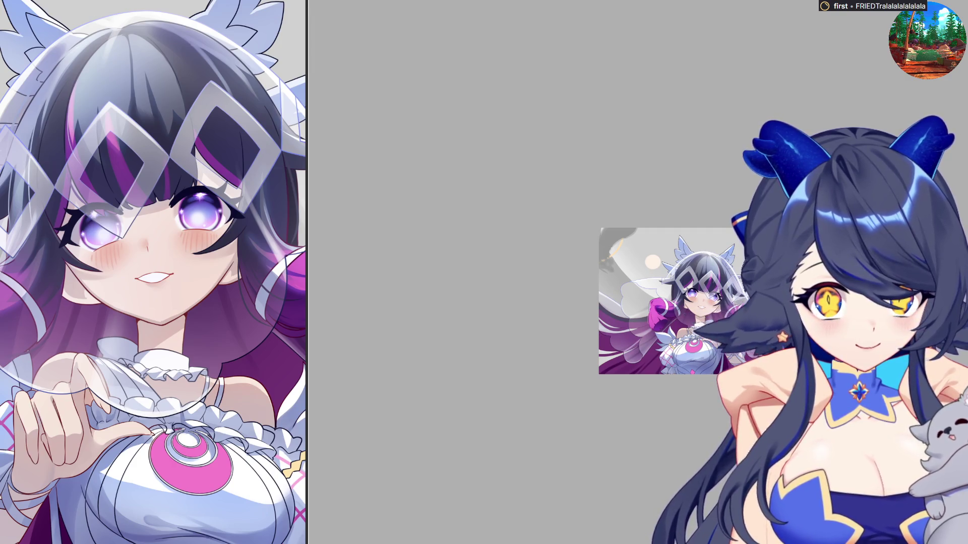
{"action": "scroll", "coordinate": [704, 320], "scroll_direction": "up", "scroll_amount": 3}
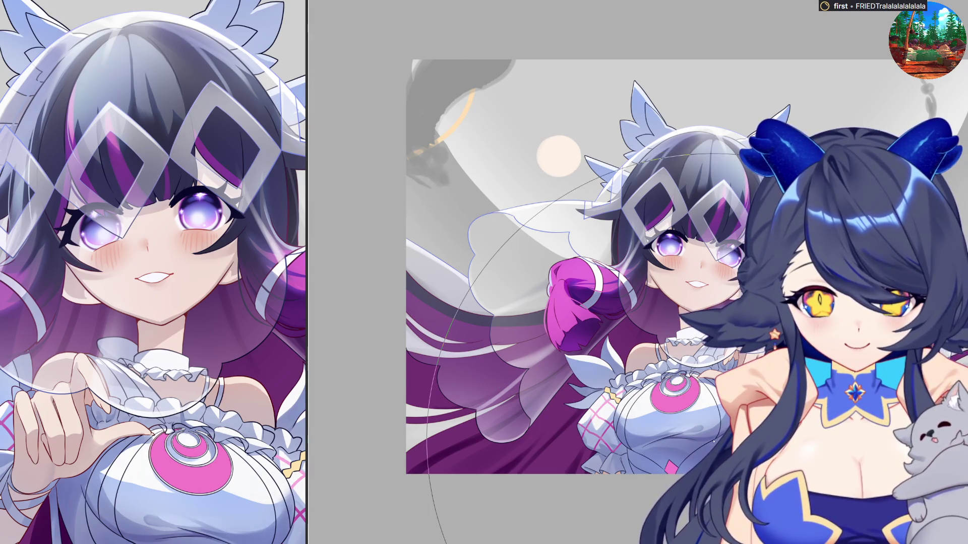
{"action": "scroll", "coordinate": [781, 350], "scroll_direction": "down", "scroll_amount": 3}
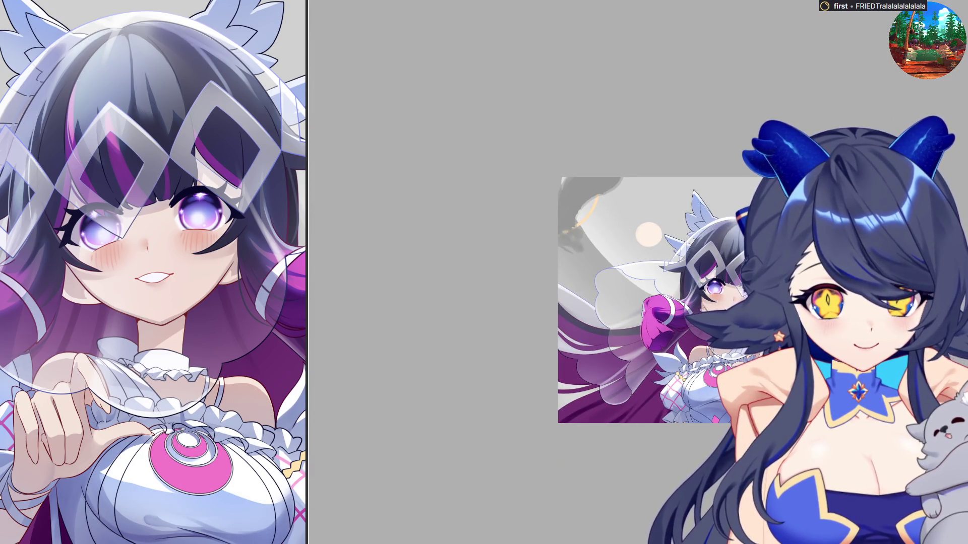
{"action": "scroll", "coordinate": [740, 352], "scroll_direction": "up", "scroll_amount": 3}
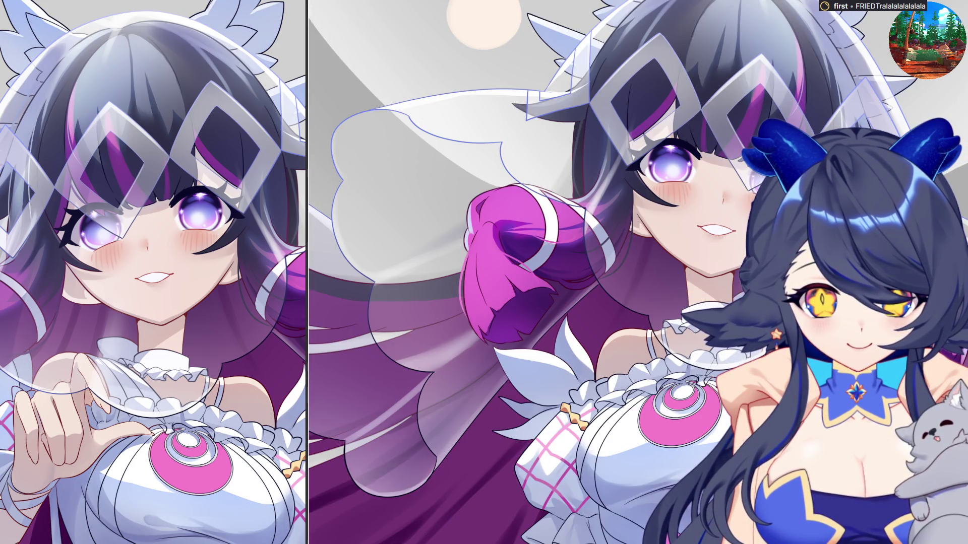
{"action": "scroll", "coordinate": [817, 388], "scroll_direction": "up", "scroll_amount": 3}
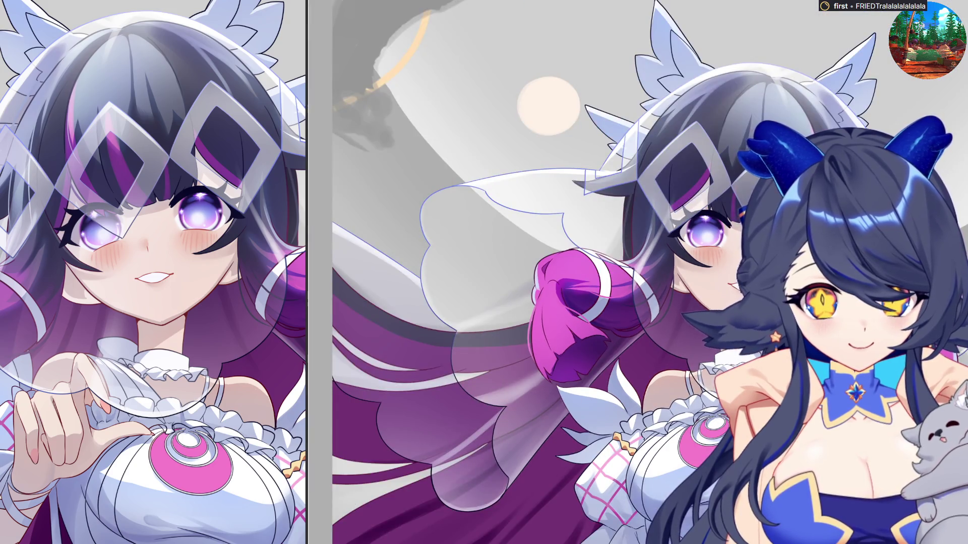
Zoom the canvas in close on the bride's right eye
{"action": "scroll", "coordinate": [679, 220], "scroll_direction": "up", "scroll_amount": 8}
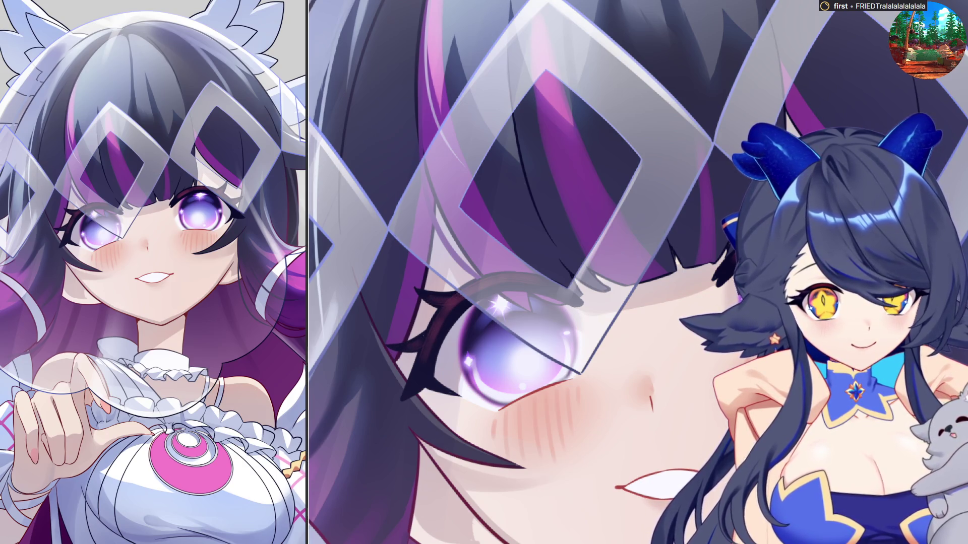
{"action": "mouse_move", "coordinate": [469, 257]}
{"action": "left_mouse_down"}
{"action": "mouse_move", "coordinate": [450, 398]}
{"action": "mouse_move", "coordinate": [534, 255]}
{"action": "left_mouse_up"}
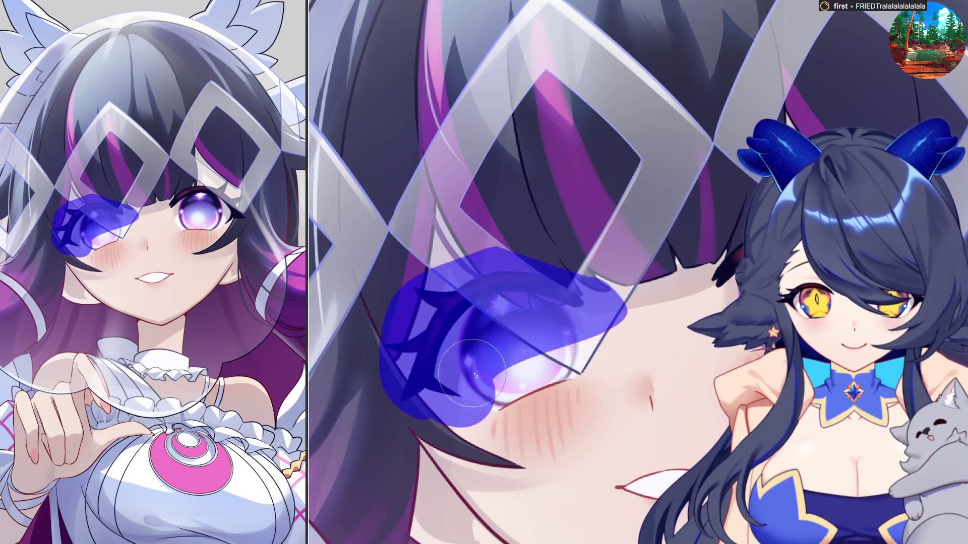
{"action": "left_click_drag", "start_coordinate": [716, 268], "coordinate": [725, 293]}
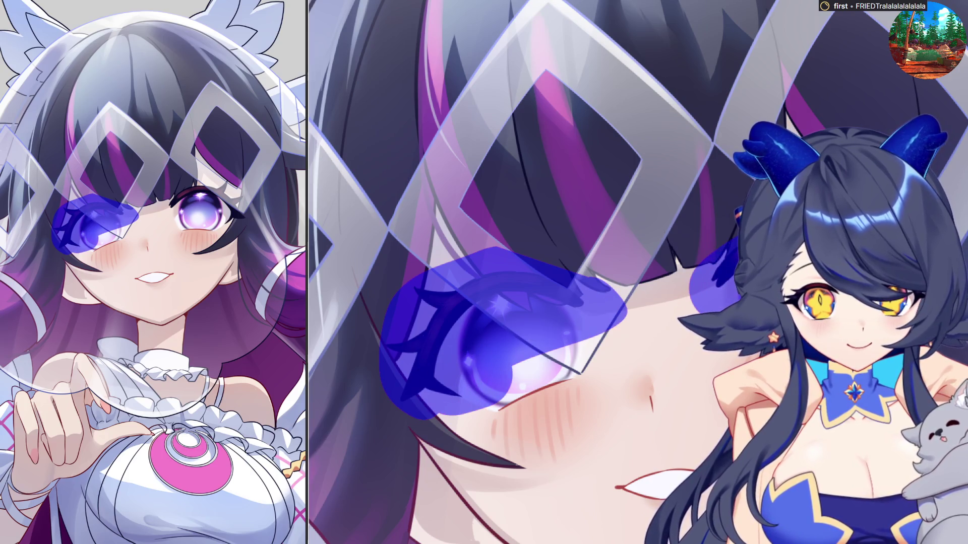
{"action": "mouse_move", "coordinate": [167, 204]}
{"action": "left_mouse_down"}
{"action": "mouse_move", "coordinate": [247, 212]}
{"action": "mouse_move", "coordinate": [249, 222]}
{"action": "left_mouse_up"}
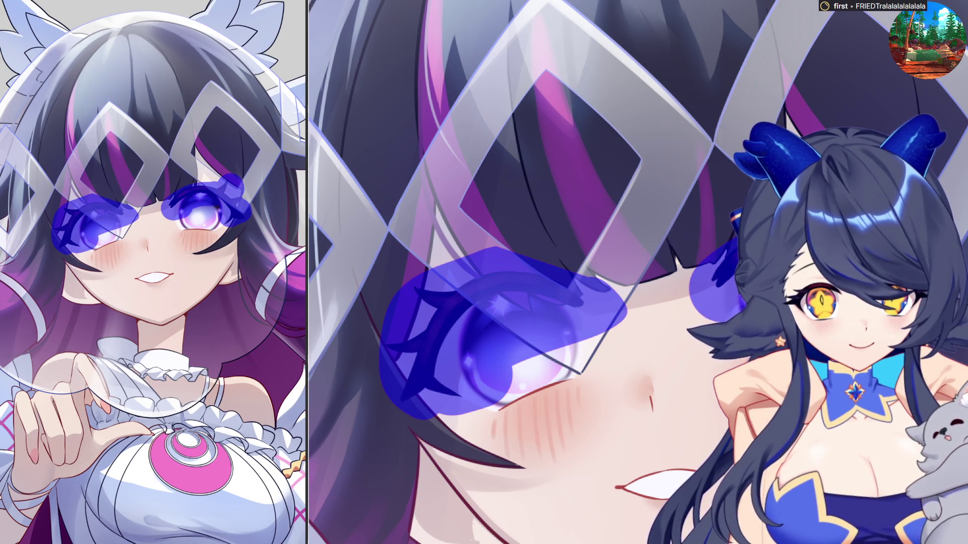
{"action": "key", "text": "q"}
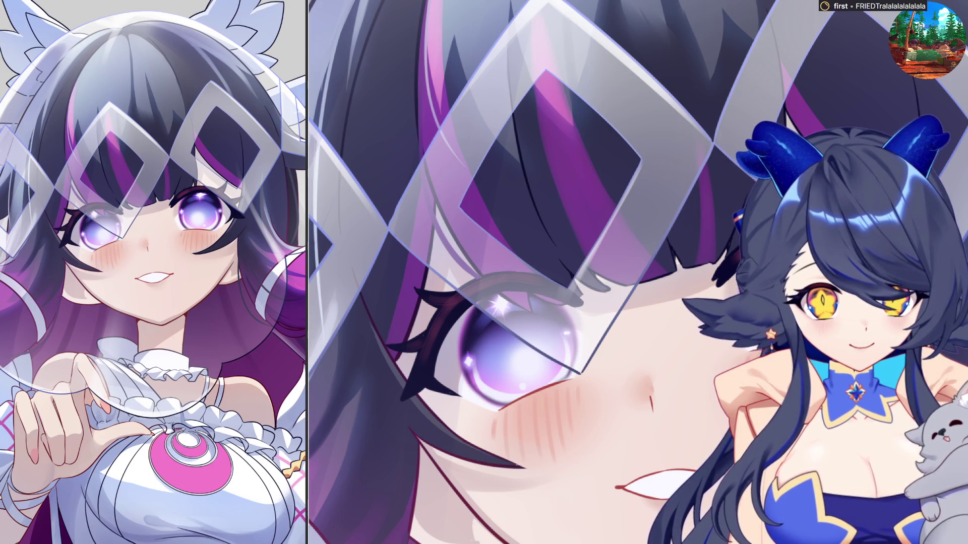
{"action": "key", "text": "q"}
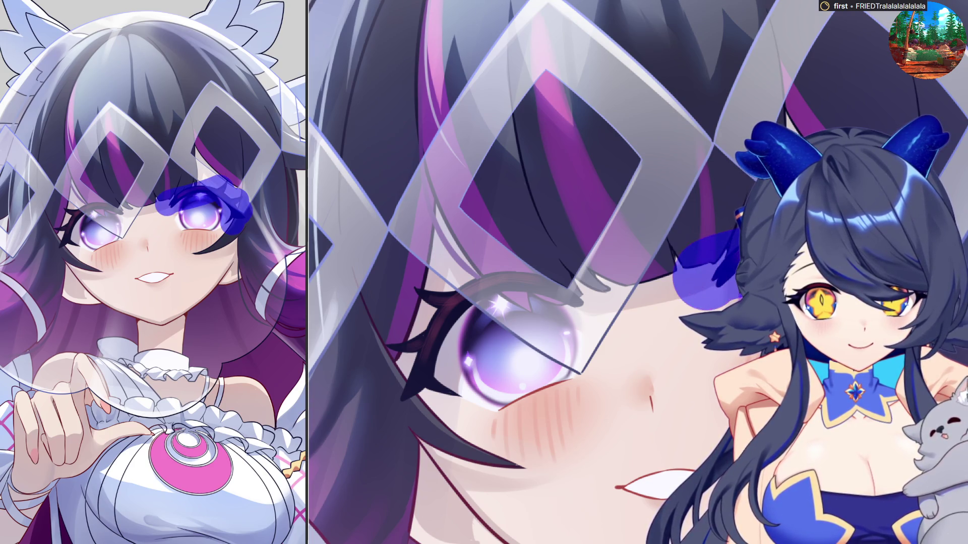
{"action": "key", "text": "q"}
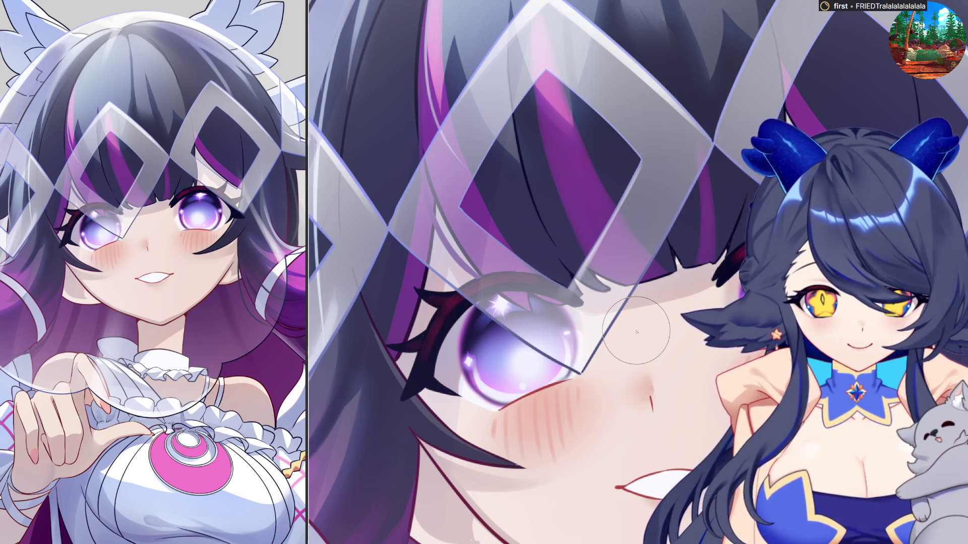
{"action": "key", "text": "ctrl+minus"}
{"action": "key", "text": "ctrl+minus"}
{"action": "key", "text": "ctrl+minus"}
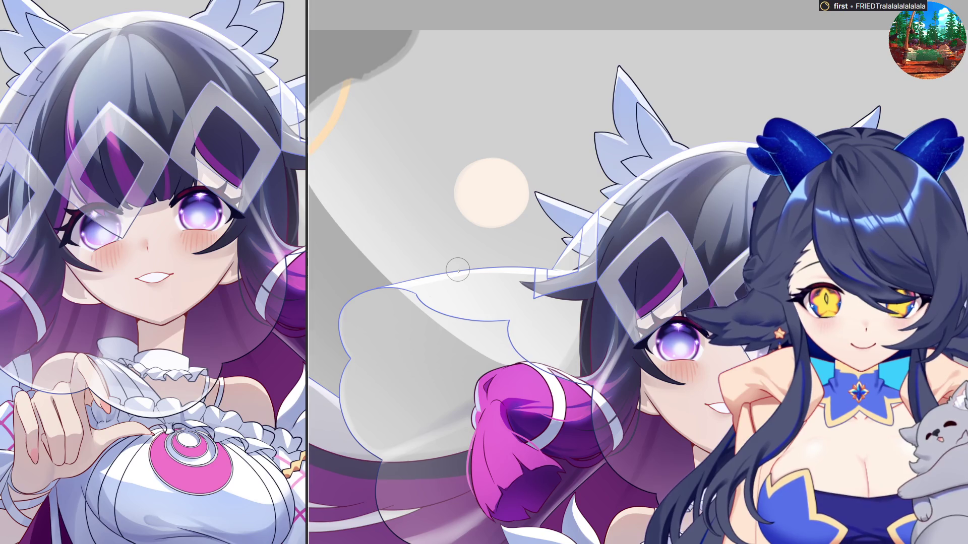
Zoom out to frame the whole artwork with the bride and moon centred
{"action": "key", "text": "ctrl+minus"}
{"action": "key", "text": "ctrl+minus"}
{"action": "key", "text": "ctrl+minus"}
{"action": "scroll", "coordinate": [525, 376], "scroll_direction": "up", "scroll_amount": 1}
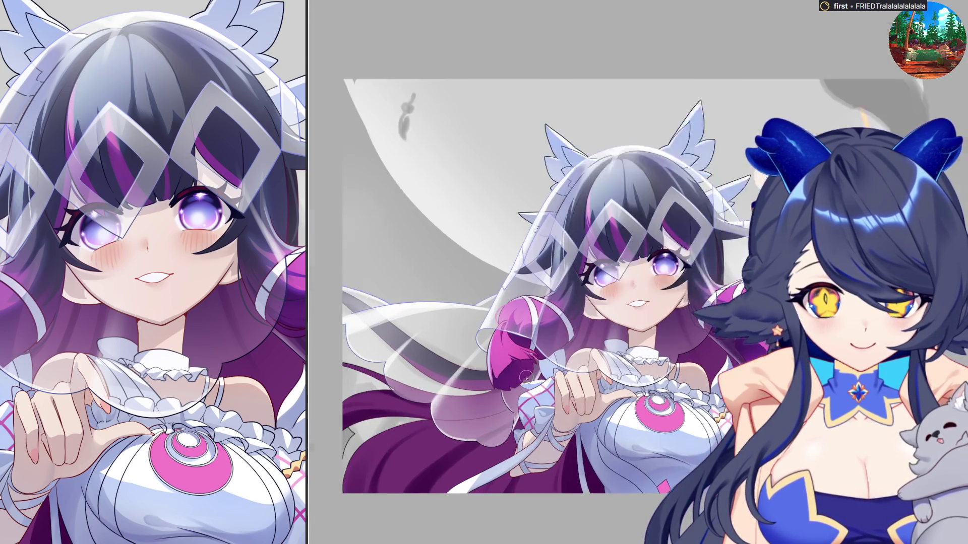
{"action": "scroll", "coordinate": [525, 376], "scroll_direction": "up", "scroll_amount": 1}
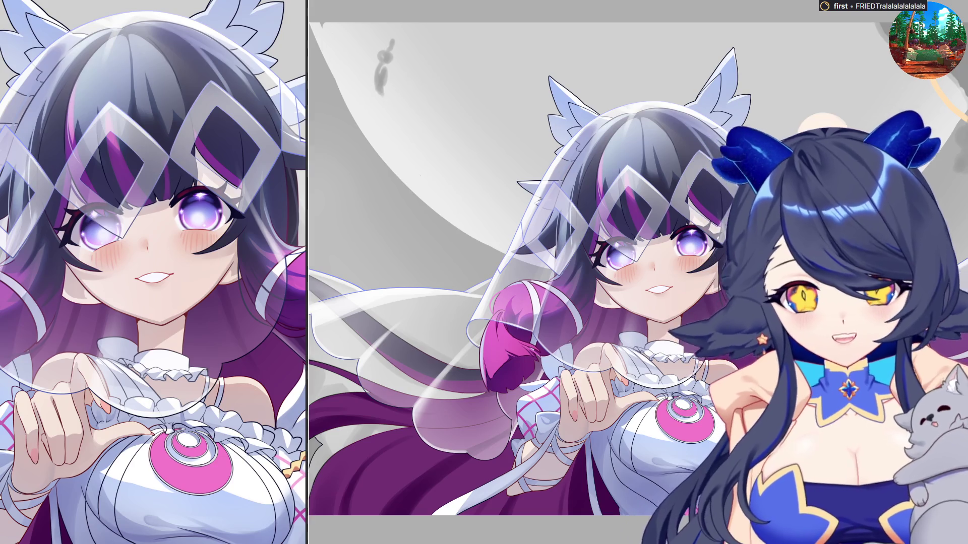
{"action": "key", "text": "ctrl+minus"}
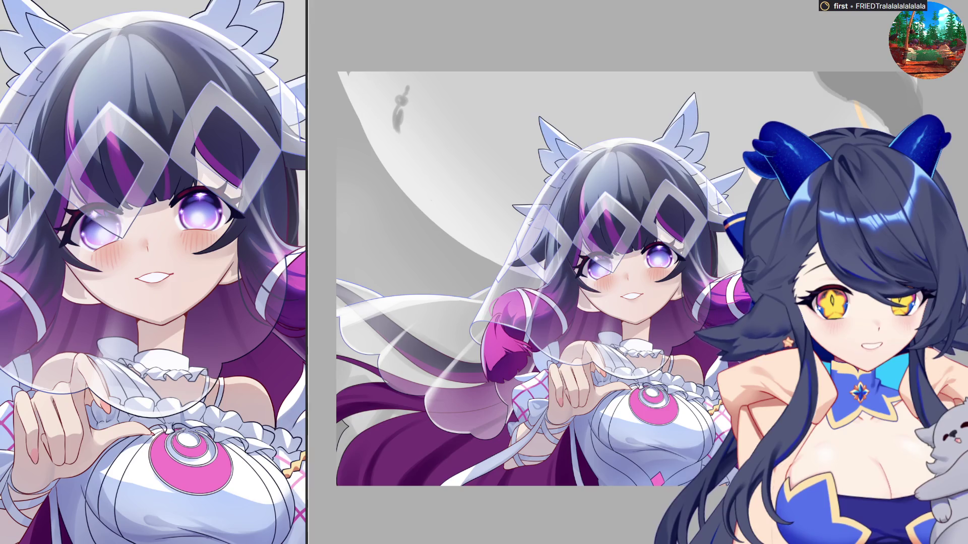
{"action": "key", "text": "ctrl+minus"}
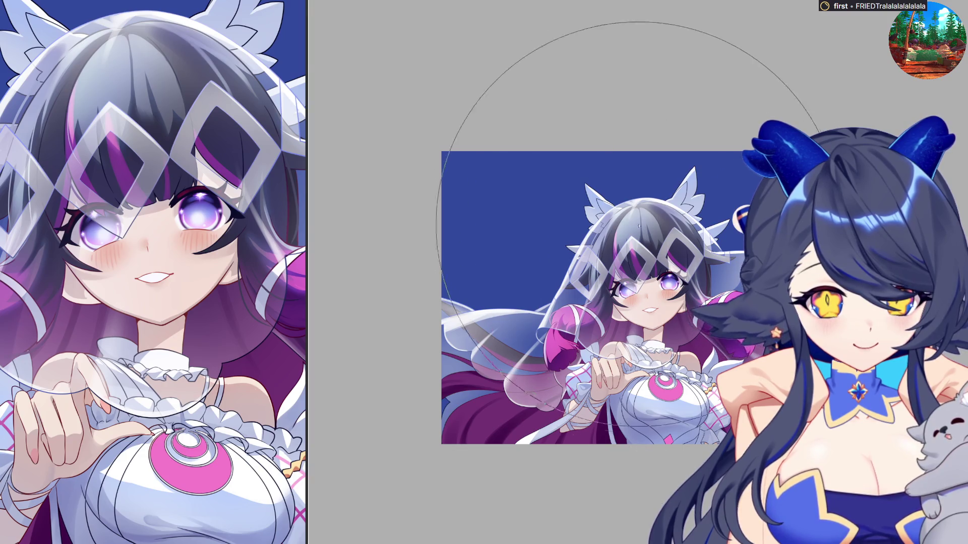
Darken the blue sky to a greyish navy and brush a large circular moon outline
{"action": "left_click_drag", "start_coordinate": [531, 199], "coordinate": [525, 233]}
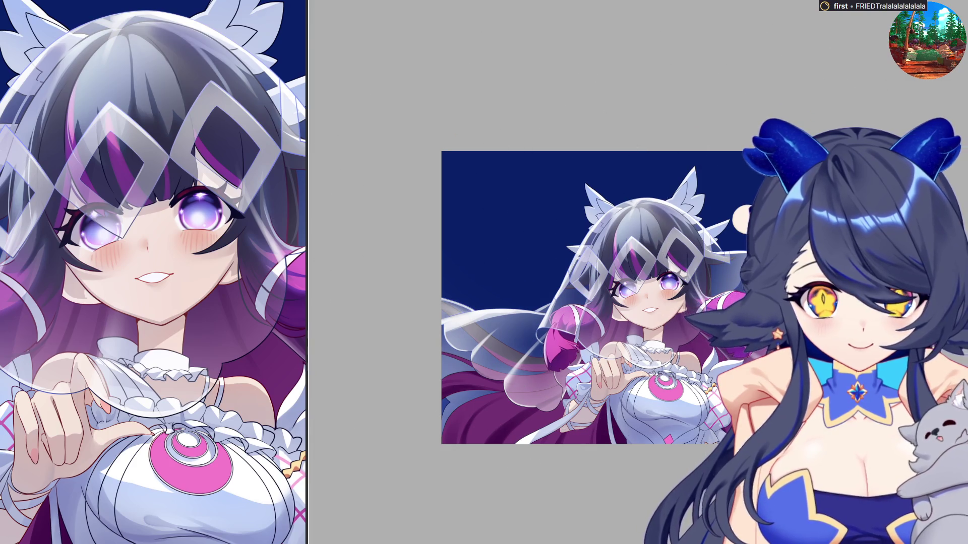
{"action": "left_click_drag", "start_coordinate": [524, 141], "coordinate": [540, 199]}
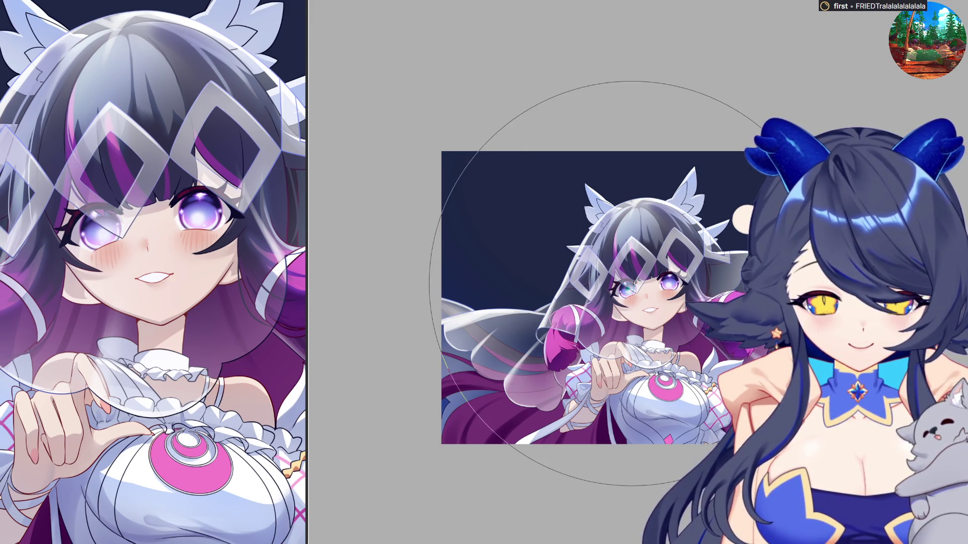
{"action": "left_click_drag", "start_coordinate": [634, 284], "coordinate": [655, 202]}
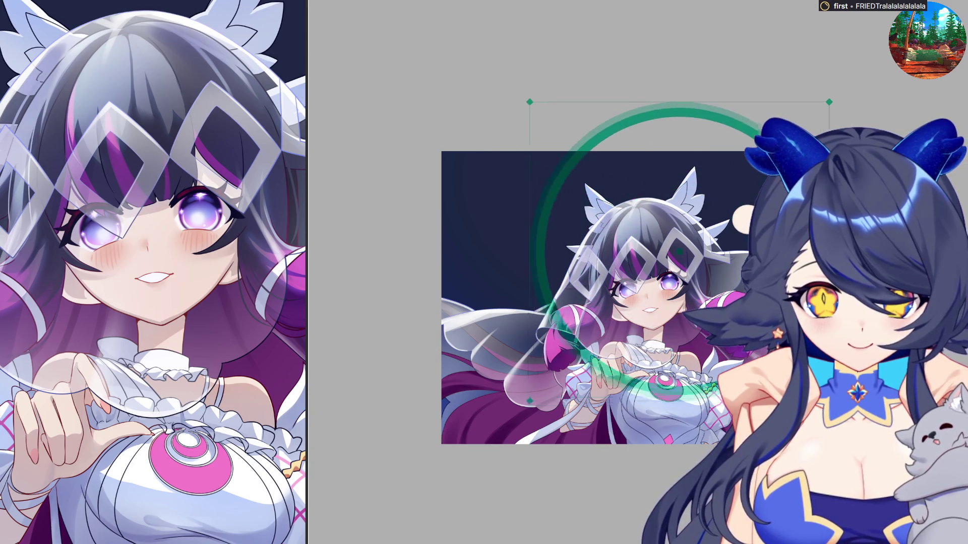
Move the moon ring up-left and stretch it larger behind the bride's head
{"action": "left_click_drag", "start_coordinate": [647, 259], "coordinate": [598, 177]}
{"action": "left_click_drag", "start_coordinate": [792, 13], "coordinate": [824, 17]}
{"action": "left_click_drag", "start_coordinate": [641, 325], "coordinate": [640, 340]}
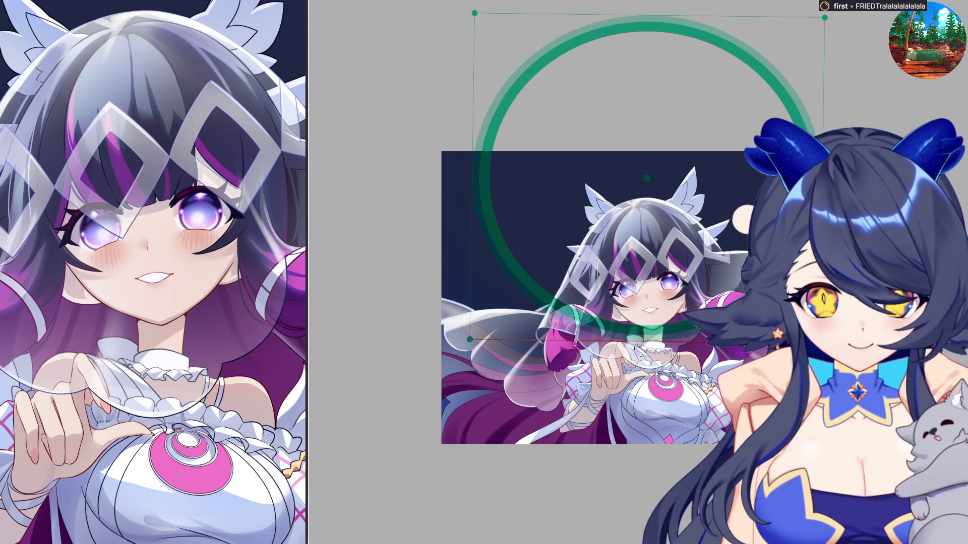
{"action": "left_click_drag", "start_coordinate": [675, 24], "coordinate": [676, 14]}
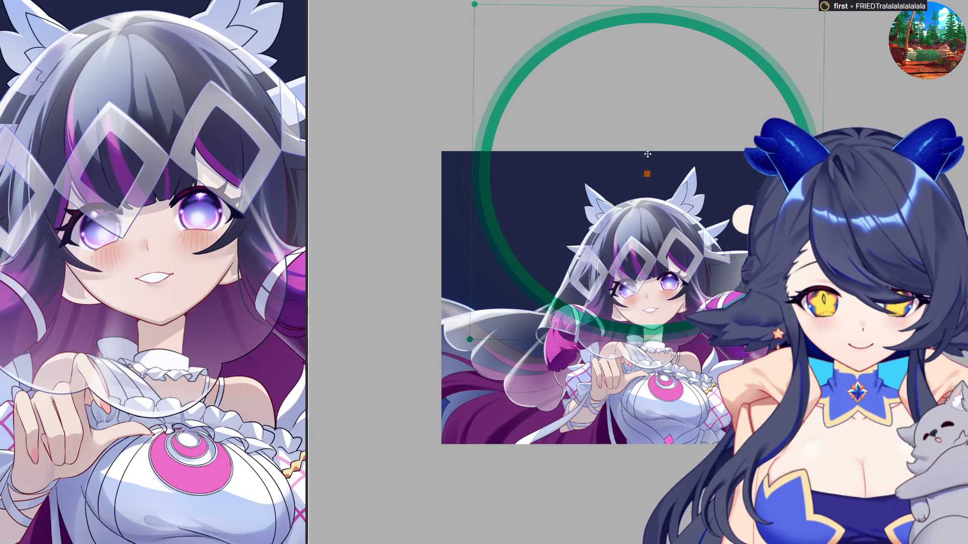
{"action": "left_click_drag", "start_coordinate": [653, 157], "coordinate": [655, 156]}
{"action": "key", "text": "Return"}
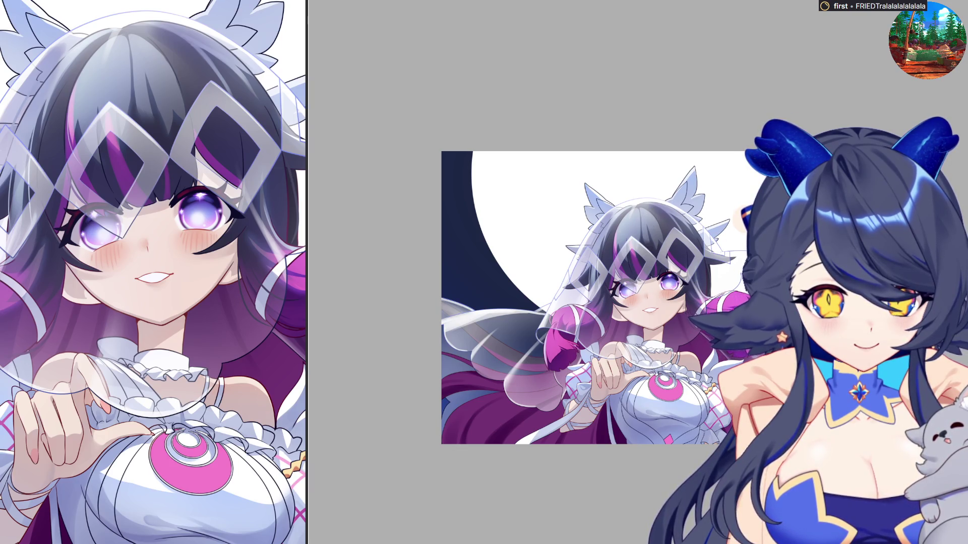
{"action": "left_click_drag", "start_coordinate": [655, 242], "coordinate": [638, 174]}
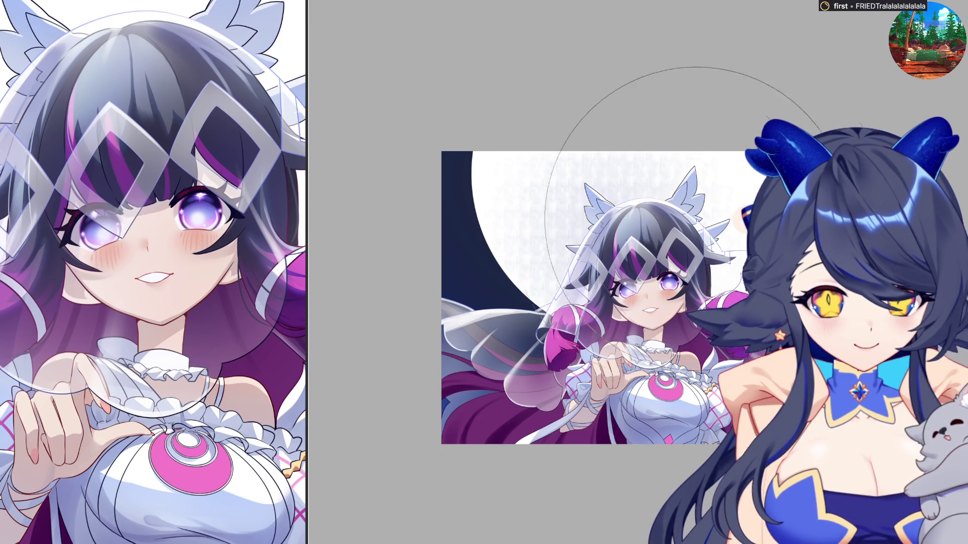
{"action": "key", "text": "ctrl+z"}
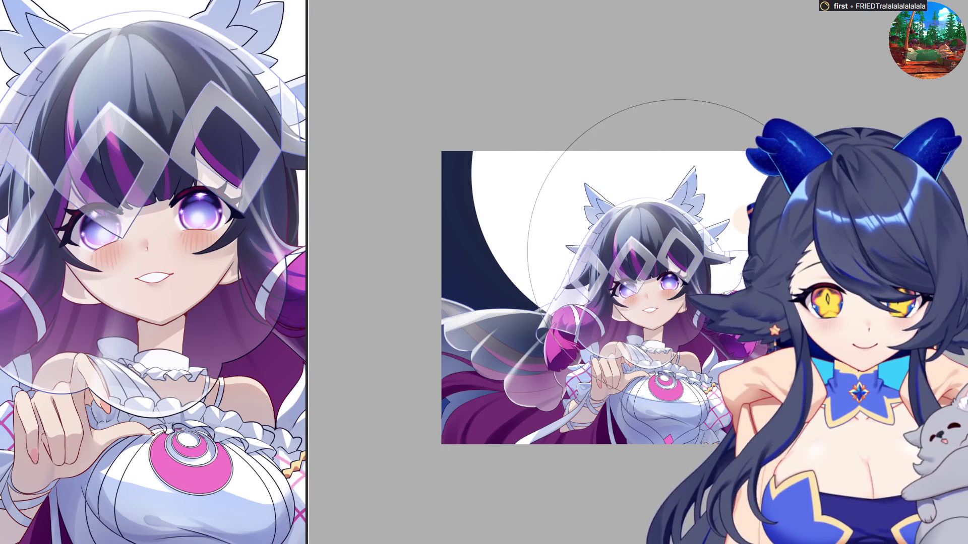
{"action": "left_click_drag", "start_coordinate": [681, 252], "coordinate": [631, 176]}
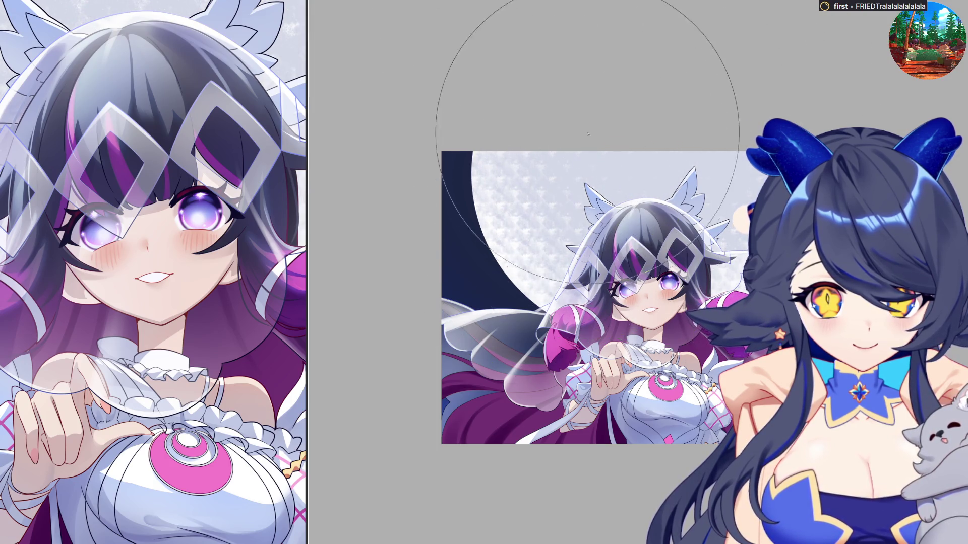
{"action": "key", "text": "ctrl+z"}
{"action": "scroll", "coordinate": [563, 179], "scroll_direction": "up", "scroll_amount": 2}
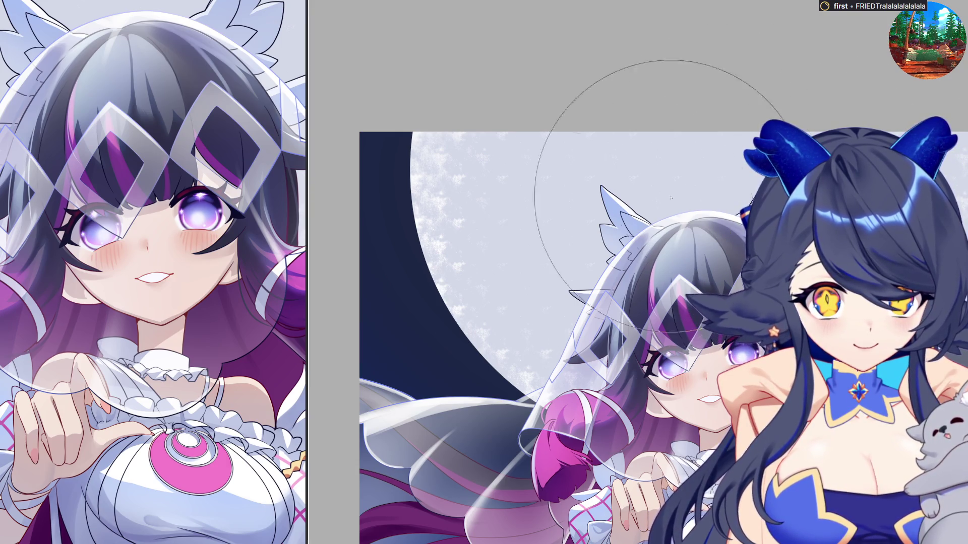
{"action": "scroll", "coordinate": [651, 343], "scroll_direction": "down", "scroll_amount": 3}
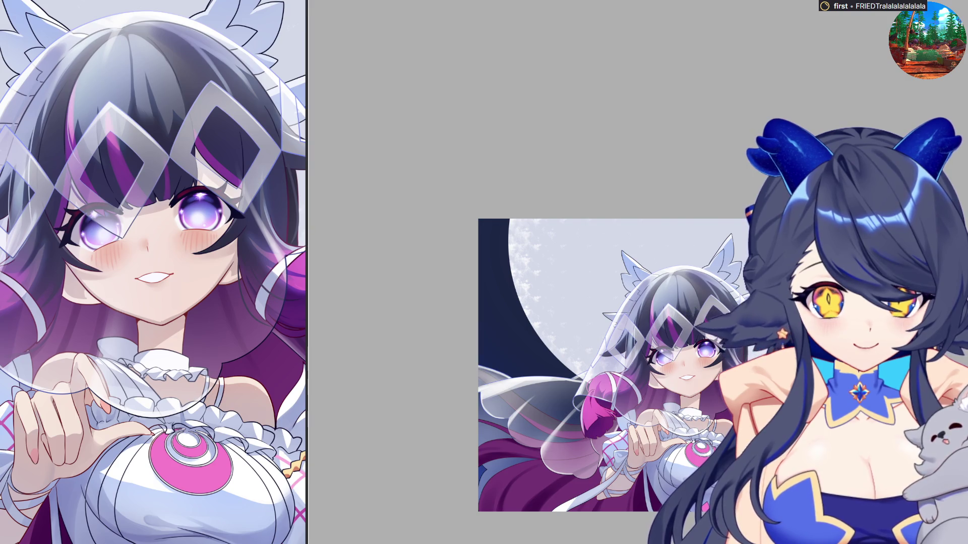
{"action": "key", "text": "ctrl+z"}
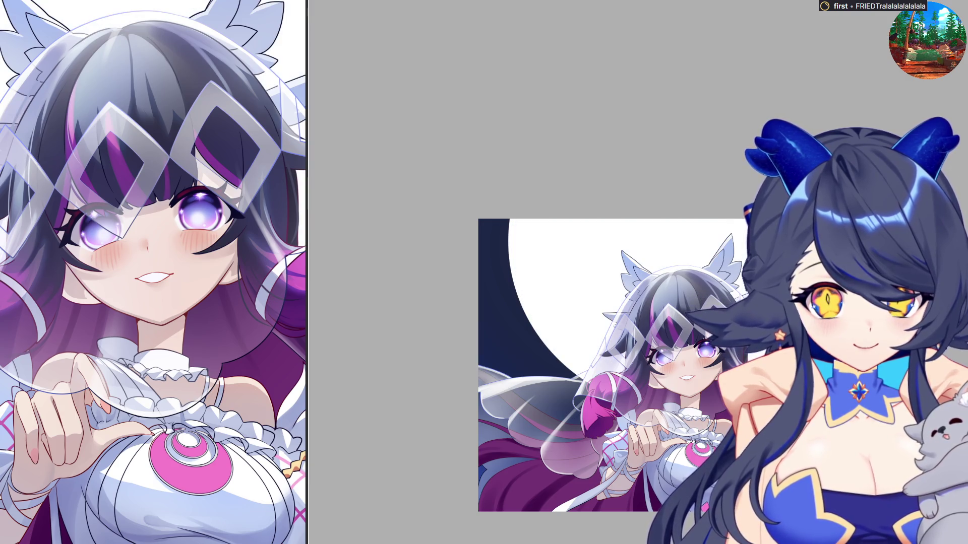
{"action": "scroll", "coordinate": [675, 365], "scroll_direction": "up", "scroll_amount": 2}
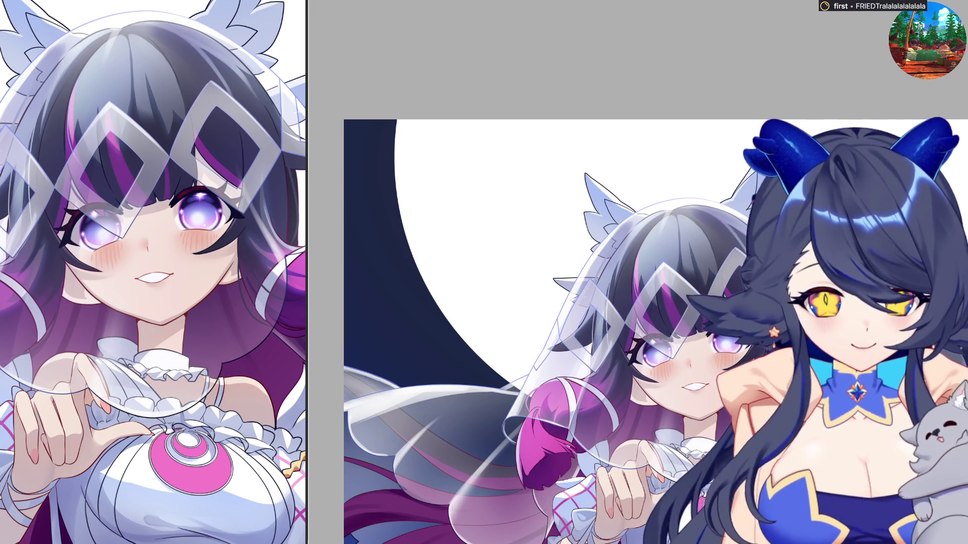
{"action": "scroll", "coordinate": [653, 315], "scroll_direction": "down", "scroll_amount": 1}
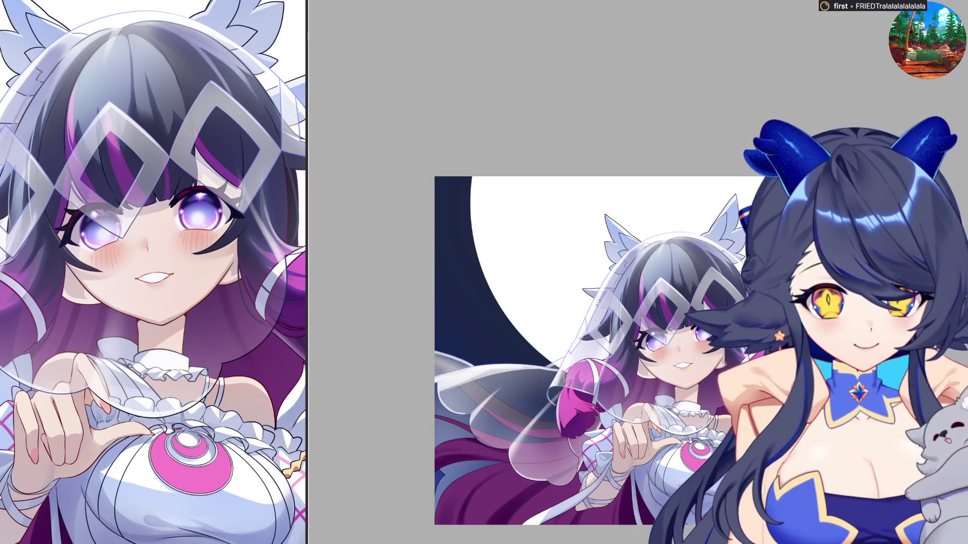
{"action": "left_click", "coordinate": [526, 383]}
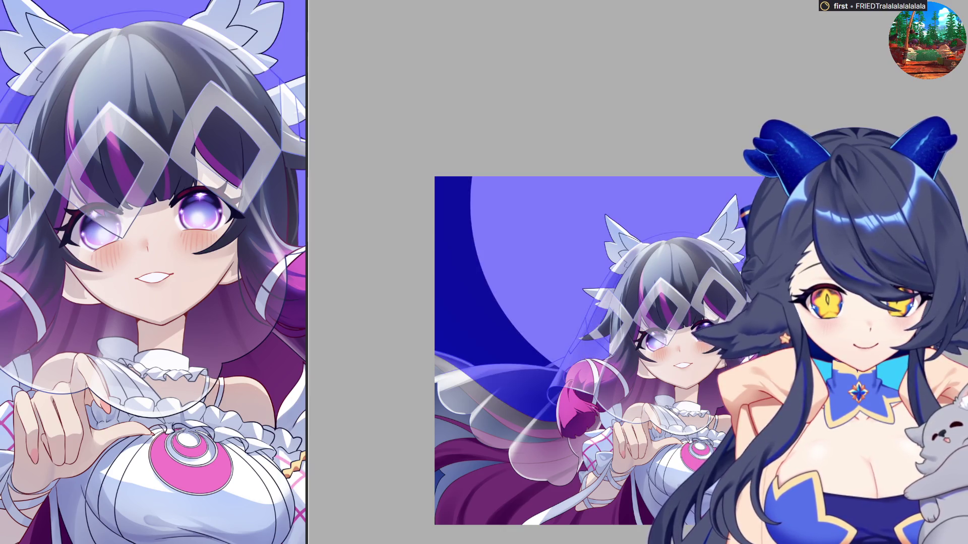
Fill the three cape and ribbon regions at the bride's lower left
{"action": "left_click", "coordinate": [481, 421]}
{"action": "left_click", "coordinate": [456, 434]}
{"action": "left_click", "coordinate": [457, 475]}
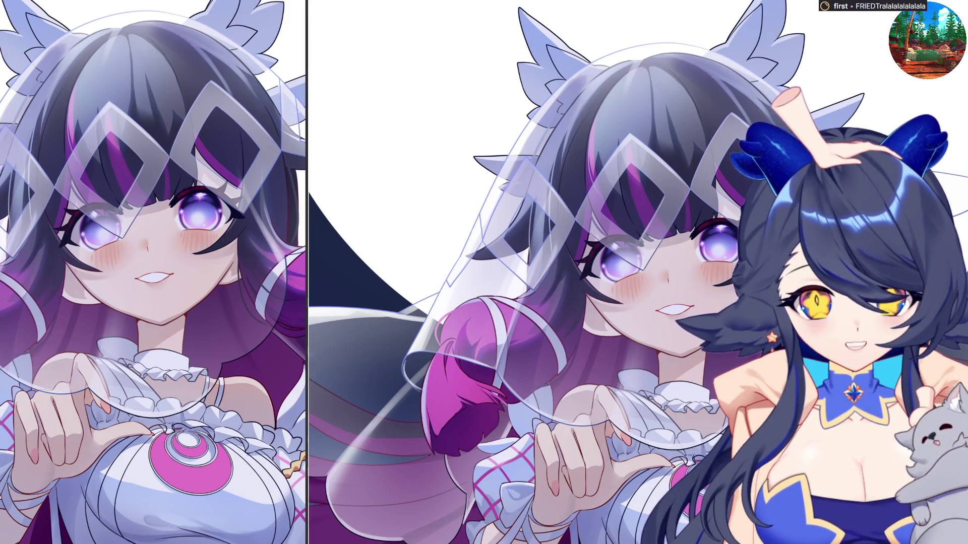
Zoom out to view the full artwork, then zoom in on the bride's chest and hands
{"action": "scroll", "coordinate": [634, 348], "scroll_direction": "down", "scroll_amount": 3}
{"action": "scroll", "coordinate": [634, 348], "scroll_direction": "down", "scroll_amount": 1}
{"action": "scroll", "coordinate": [634, 348], "scroll_direction": "up", "scroll_amount": 1}
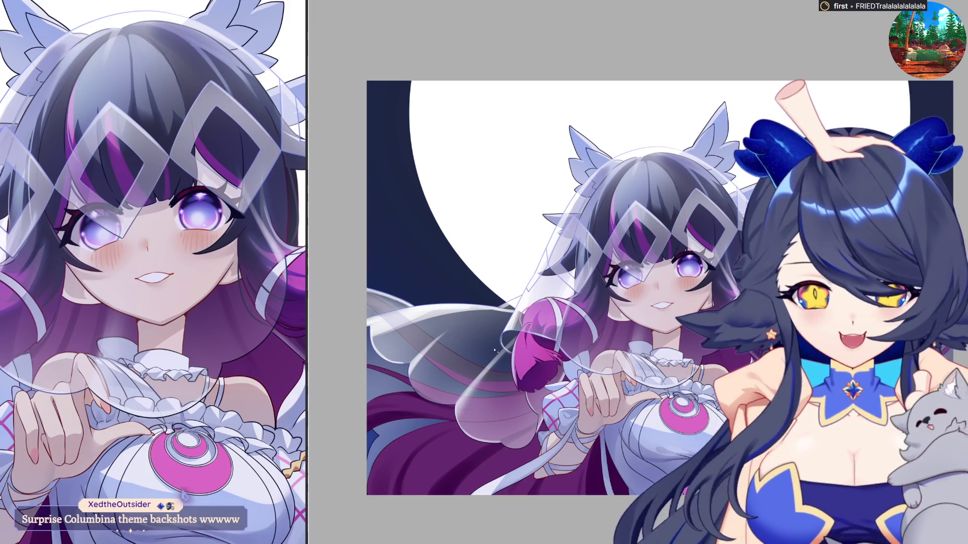
{"action": "scroll", "coordinate": [492, 350], "scroll_direction": "up", "scroll_amount": 1}
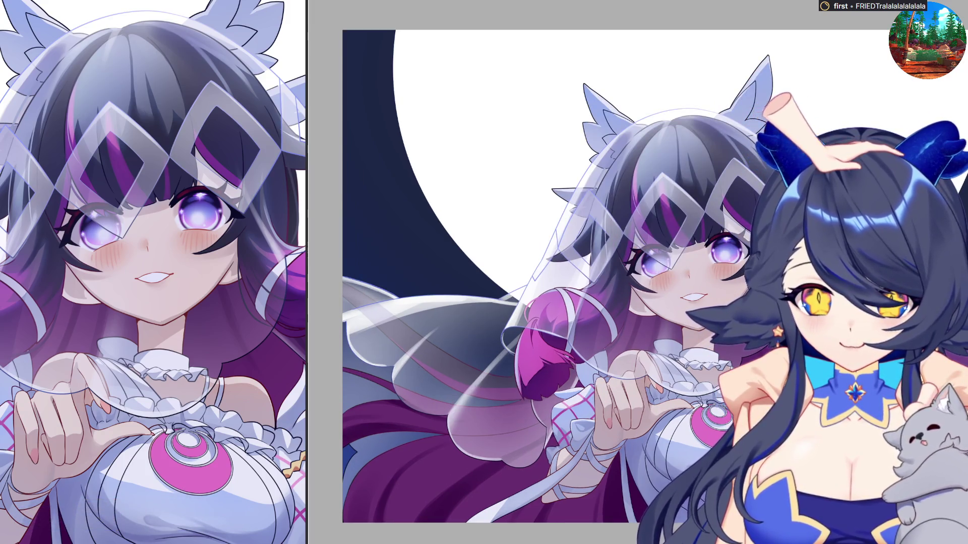
{"action": "scroll", "coordinate": [716, 439], "scroll_direction": "up", "scroll_amount": 3}
{"action": "scroll", "coordinate": [716, 438], "scroll_direction": "up", "scroll_amount": 2}
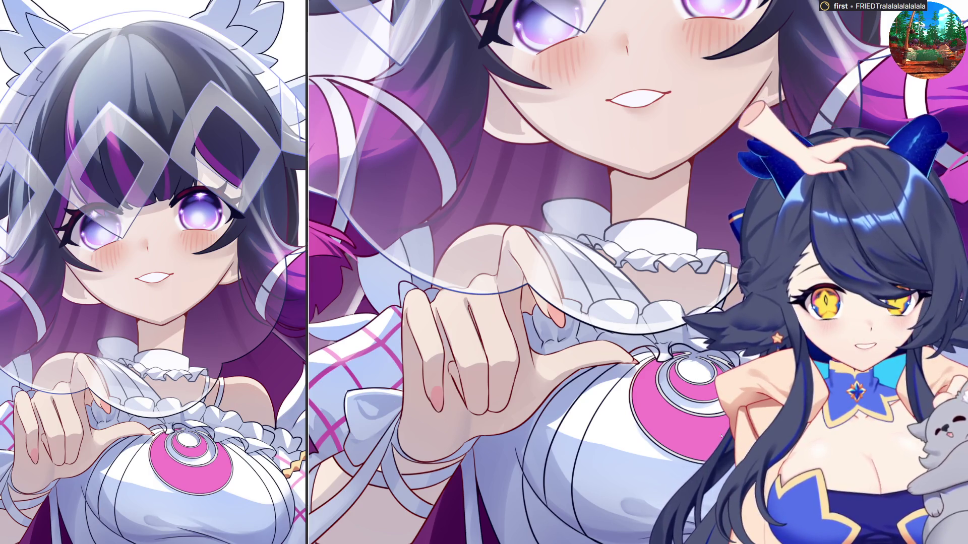
{"action": "key", "text": "h"}
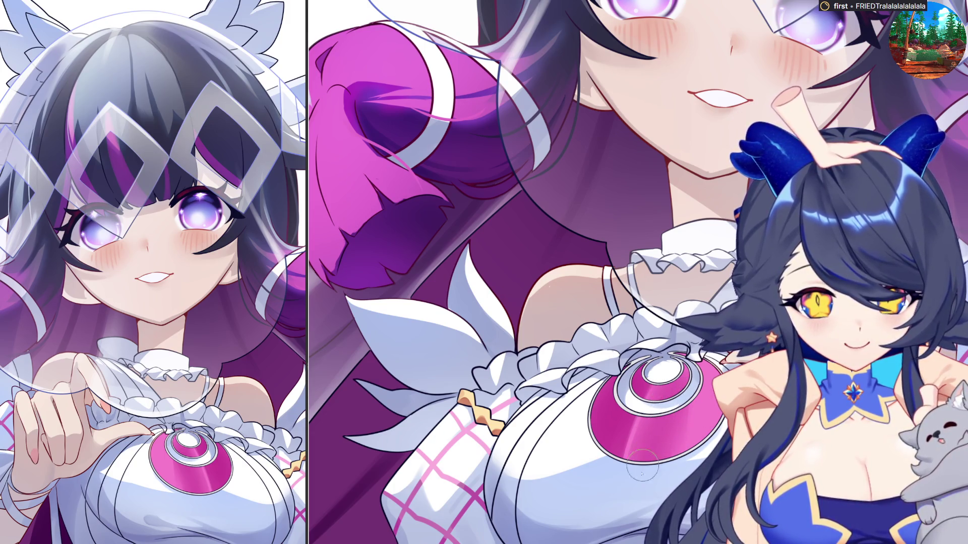
{"action": "key", "text": "minus"}
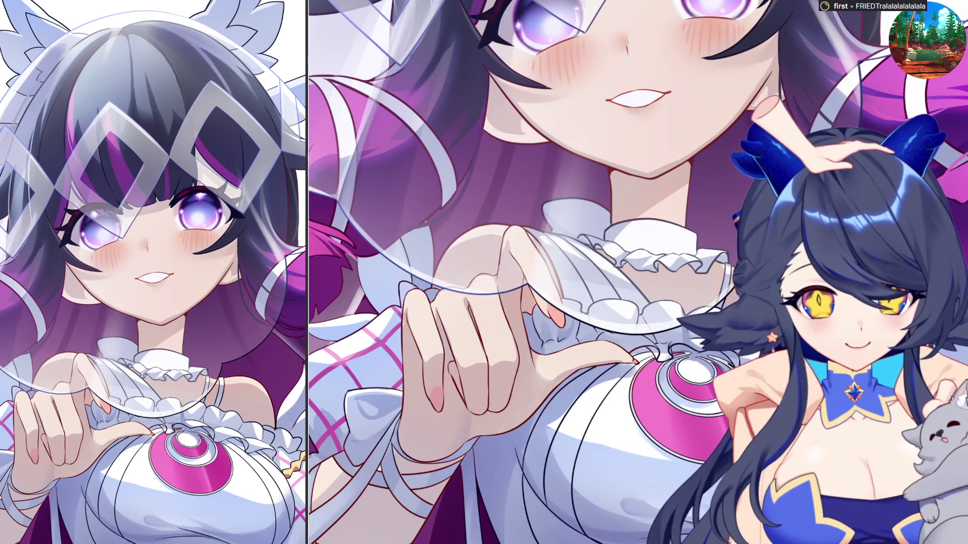
{"action": "key", "text": "asciicircum"}
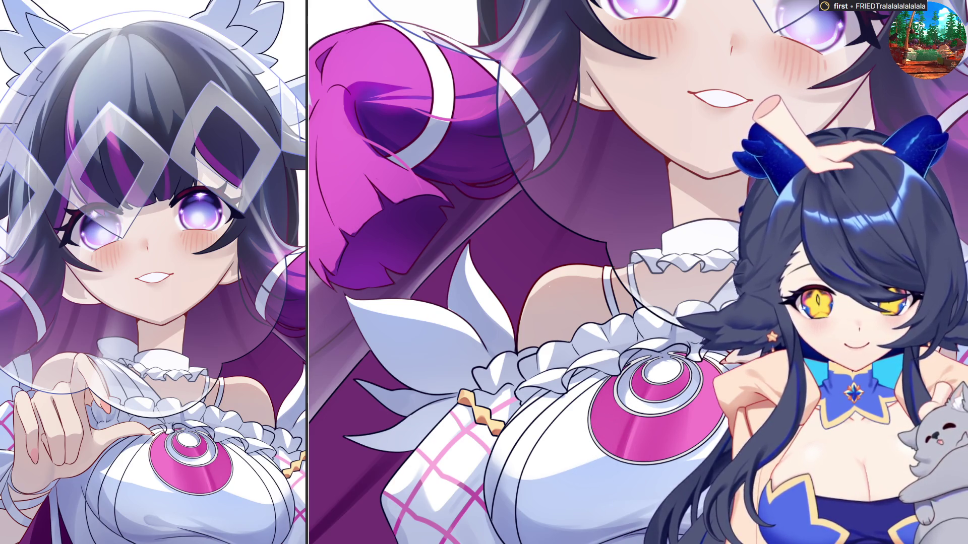
{"action": "key", "text": "minus"}
{"action": "key", "text": "asciicircum"}
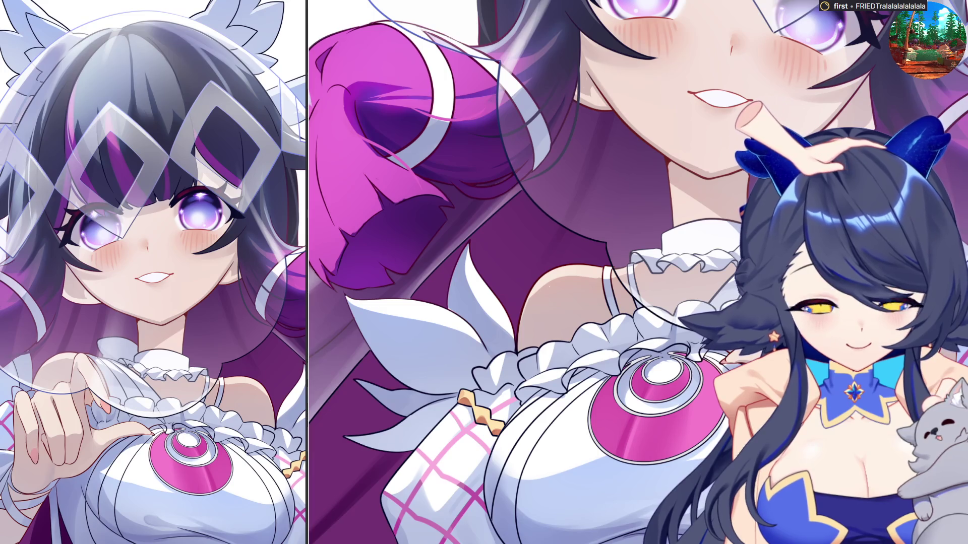
{"action": "key", "text": "bracketleft"}
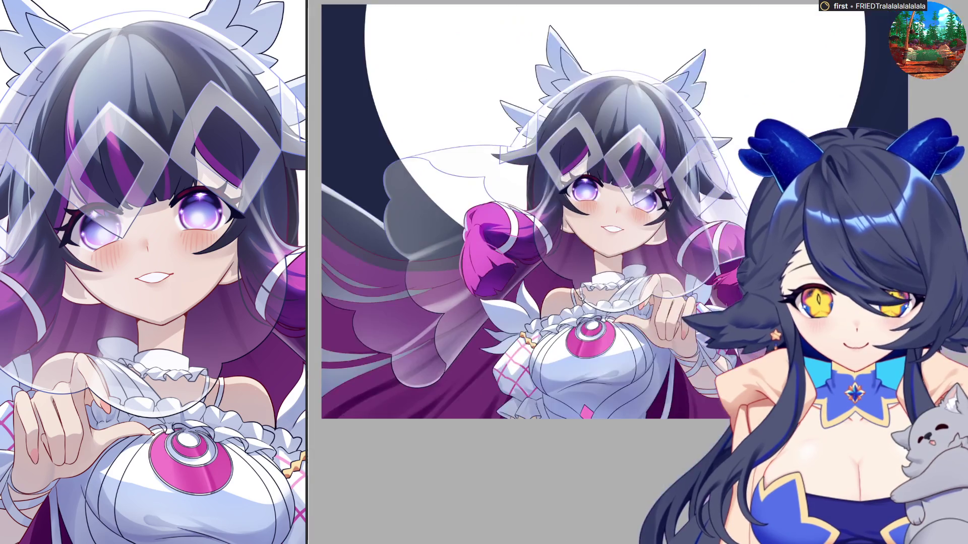
{"action": "key", "text": "ctrl+plus"}
{"action": "key", "text": "ctrl+plus"}
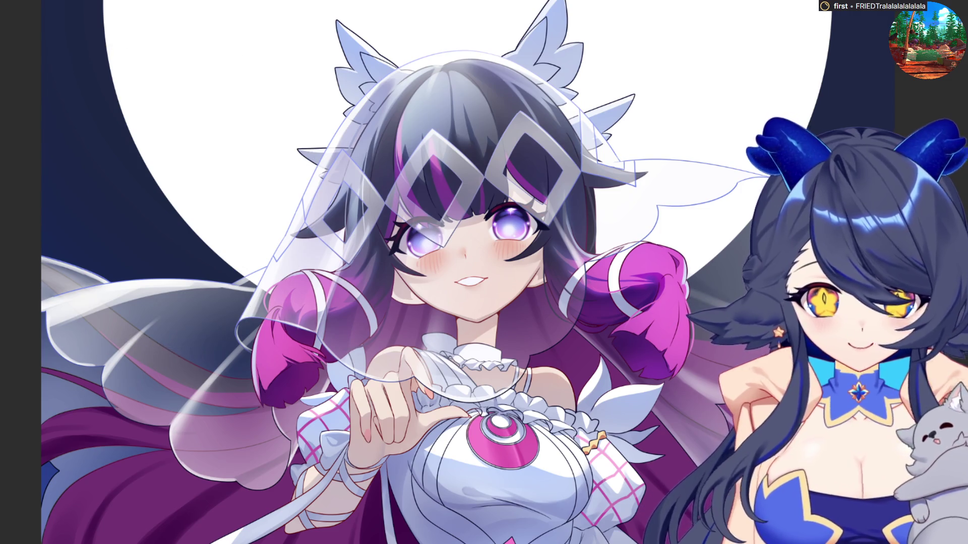
Dab a trial pass of white stars across the left sky, then undo it
{"action": "left_click", "coordinate": [88, 330]}
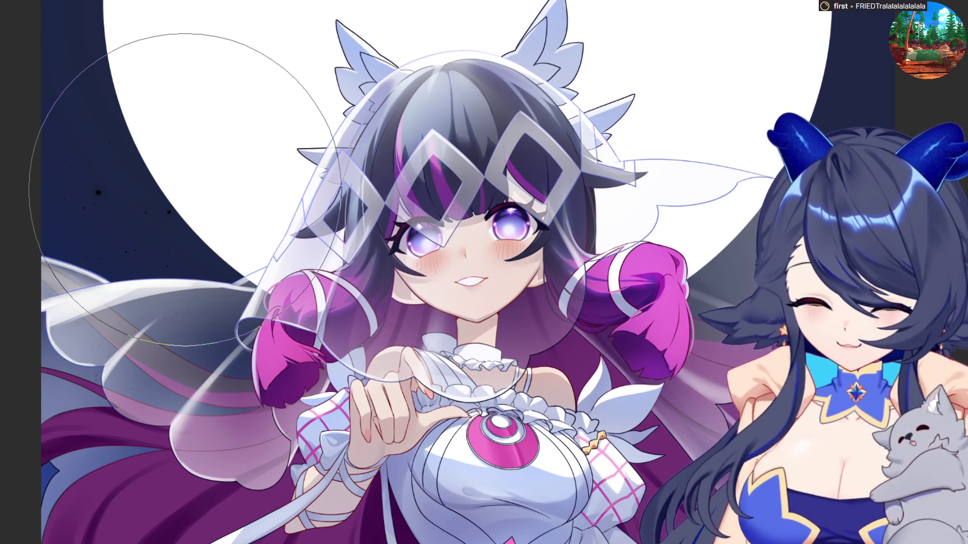
{"action": "mouse_move", "coordinate": [184, 191]}
{"action": "left_mouse_down"}
{"action": "mouse_move", "coordinate": [41, 219]}
{"action": "mouse_move", "coordinate": [55, 126]}
{"action": "left_mouse_up"}
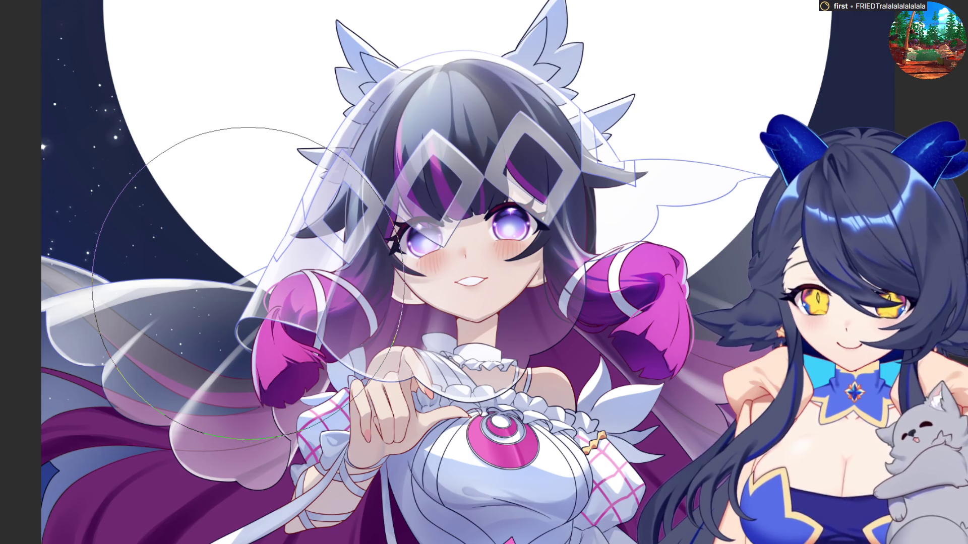
{"action": "key", "text": "ctrl+z"}
{"action": "key", "text": "ctrl+z"}
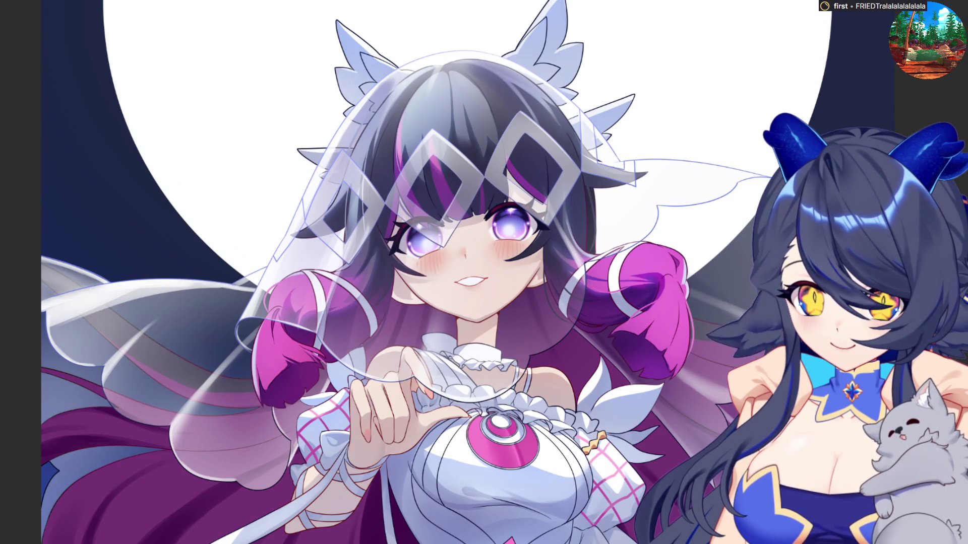
Repaint scattered white stars across the upper and left night sky
{"action": "left_click_drag", "start_coordinate": [45, 263], "coordinate": [10, 116]}
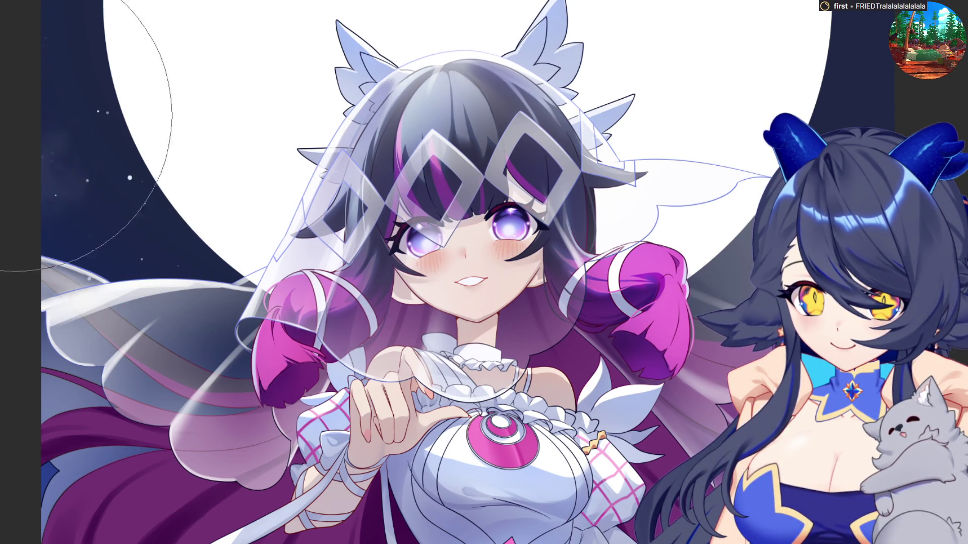
{"action": "left_click_drag", "start_coordinate": [45, 146], "coordinate": [36, 30]}
{"action": "left_click_drag", "start_coordinate": [60, 323], "coordinate": [91, 363]}
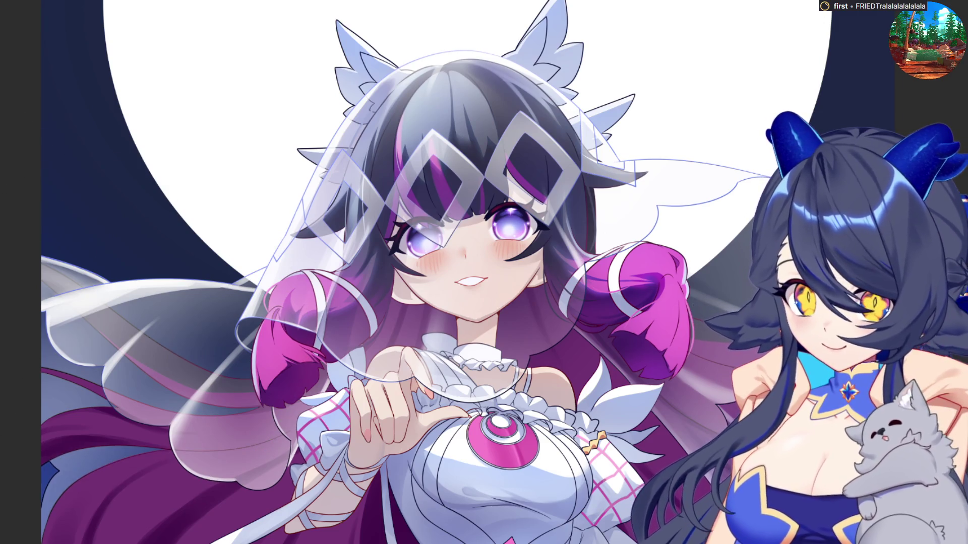
{"action": "mouse_move", "coordinate": [42, 217]}
{"action": "left_mouse_down"}
{"action": "mouse_move", "coordinate": [81, 226]}
{"action": "mouse_move", "coordinate": [38, 102]}
{"action": "left_mouse_up"}
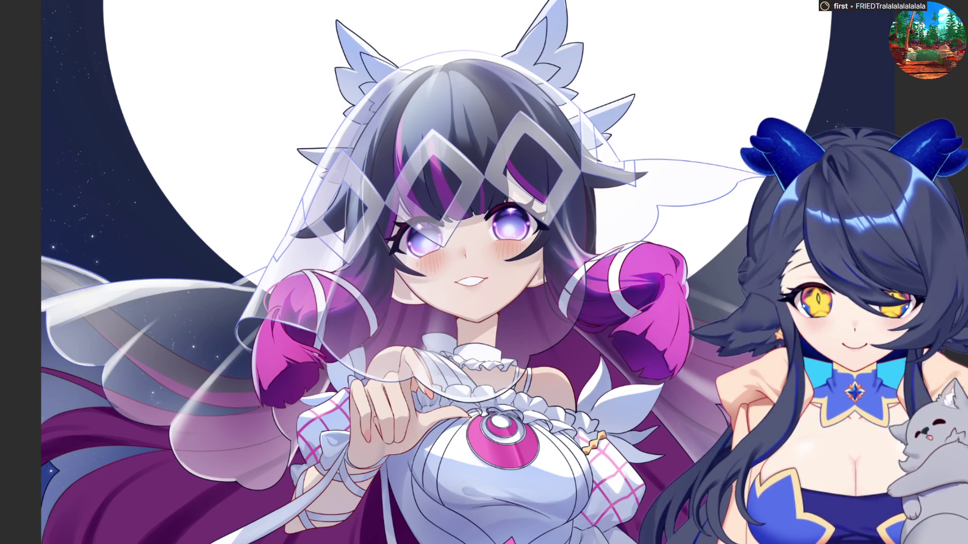
{"action": "scroll", "coordinate": [398, 161], "scroll_direction": "up", "scroll_amount": 1}
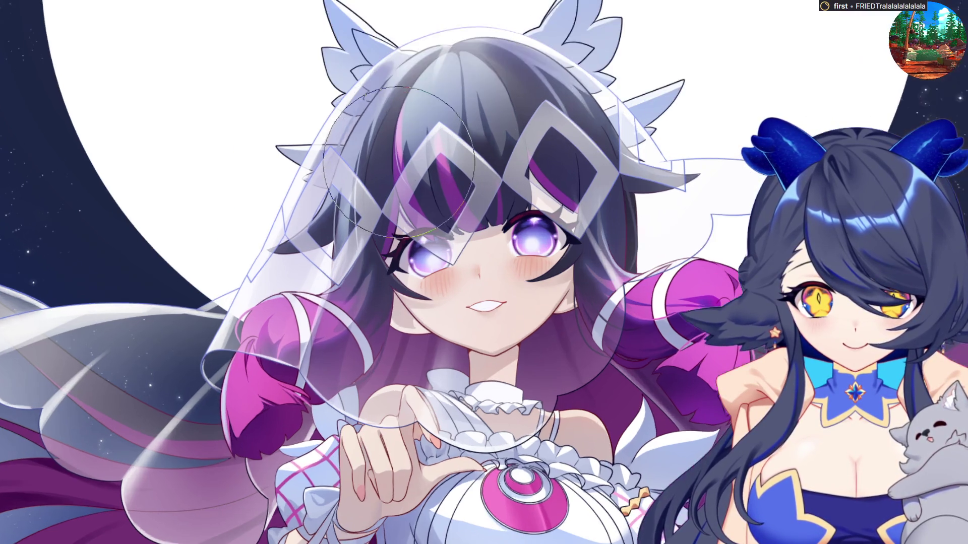
Zoom in on the bride's head and diamond headpiece
{"action": "scroll", "coordinate": [398, 161], "scroll_direction": "up", "scroll_amount": 5}
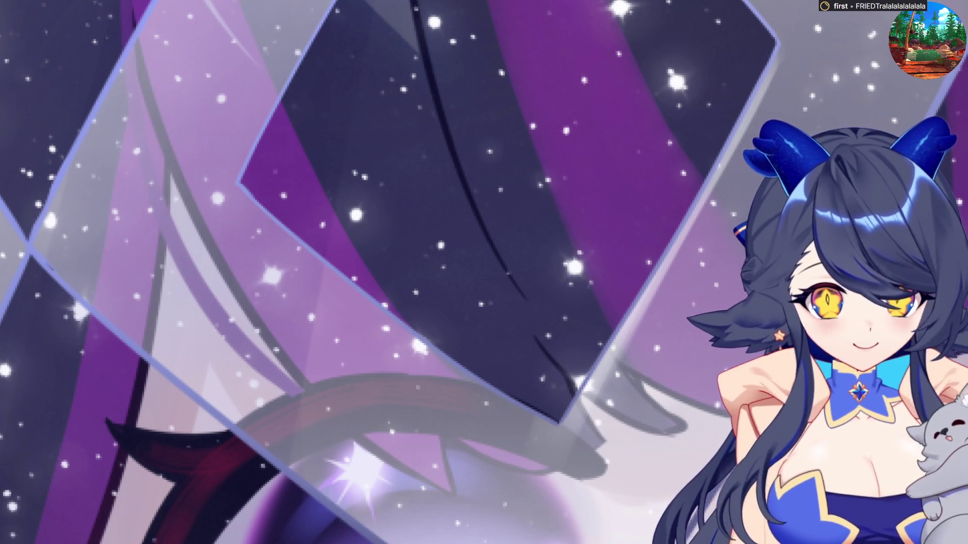
Auto-select the dark diamond interior and add the grey diamond frames to the selection
{"action": "left_click", "coordinate": [441, 168]}
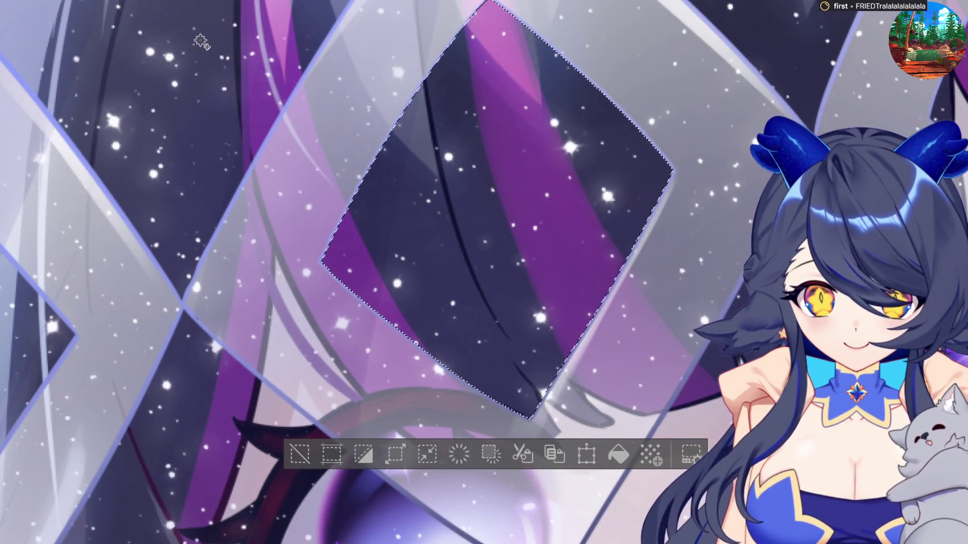
{"action": "left_click", "coordinate": [124, 211]}
{"action": "scroll", "coordinate": [527, 399], "scroll_direction": "down", "scroll_amount": 2}
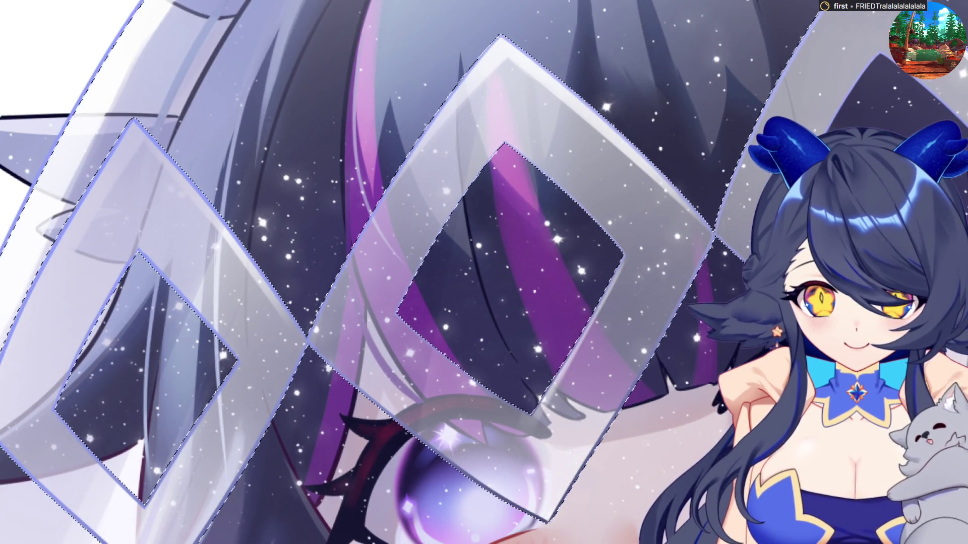
{"action": "scroll", "coordinate": [520, 366], "scroll_direction": "up", "scroll_amount": 1}
{"action": "scroll", "coordinate": [521, 366], "scroll_direction": "up", "scroll_amount": 1}
{"action": "scroll", "coordinate": [521, 366], "scroll_direction": "up", "scroll_amount": 1}
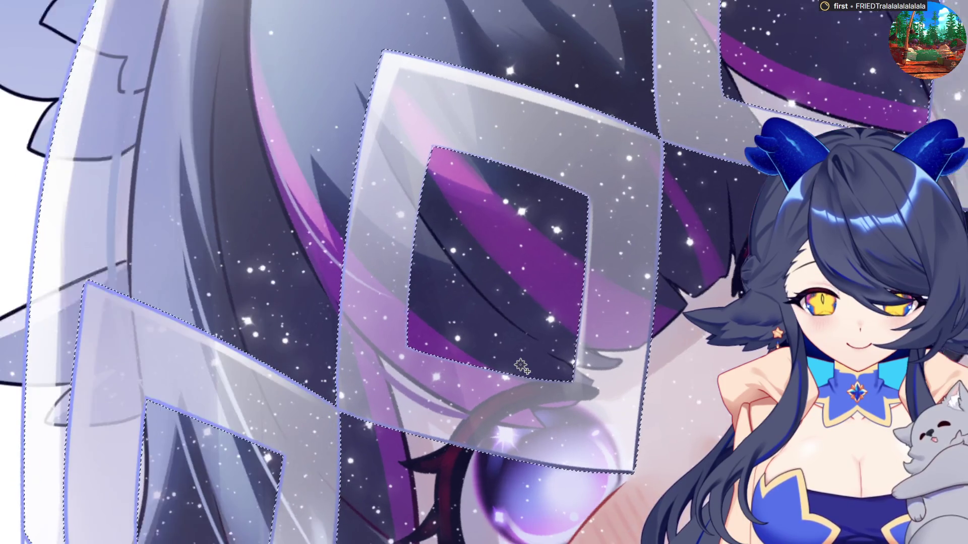
{"action": "scroll", "coordinate": [520, 365], "scroll_direction": "down", "scroll_amount": 2}
{"action": "scroll", "coordinate": [544, 350], "scroll_direction": "down", "scroll_amount": 1}
{"action": "scroll", "coordinate": [544, 350], "scroll_direction": "down", "scroll_amount": 1}
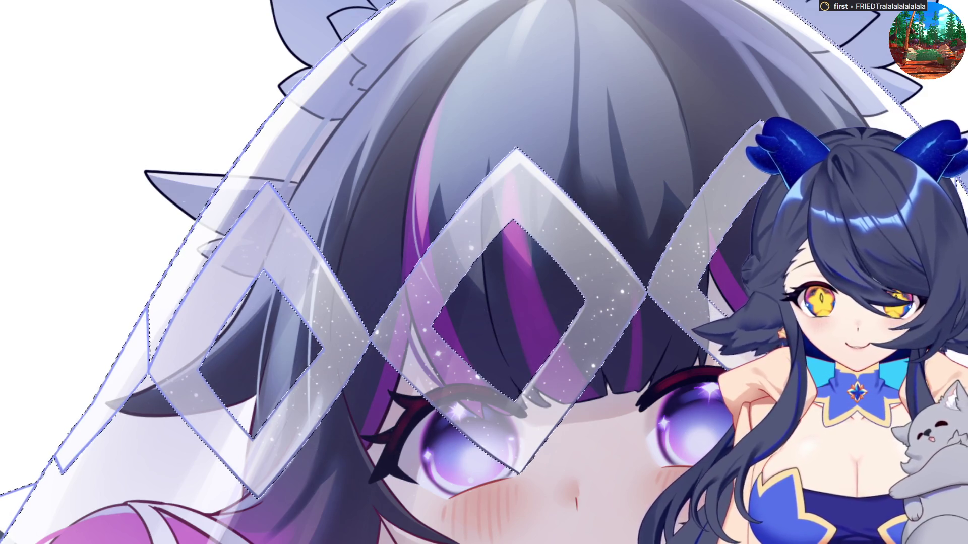
{"action": "scroll", "coordinate": [642, 505], "scroll_direction": "down", "scroll_amount": 3}
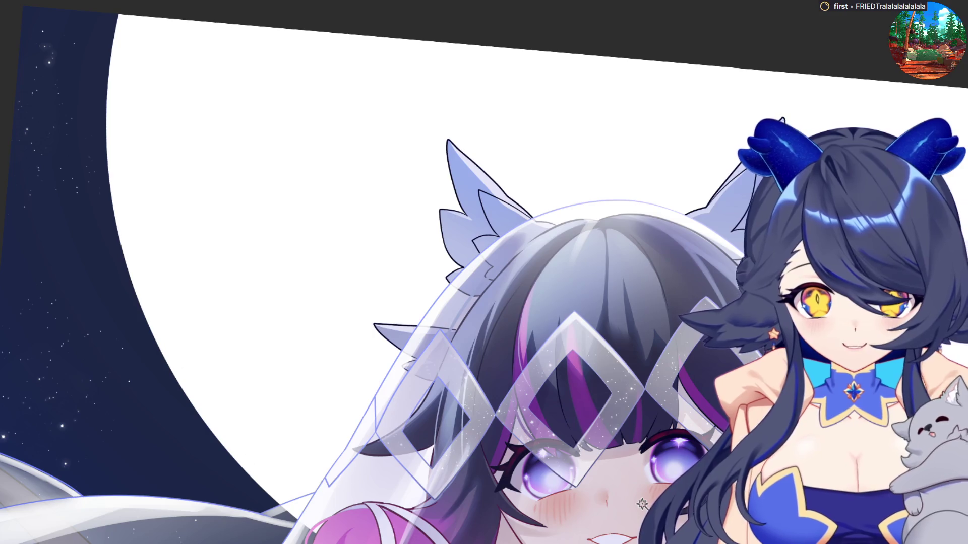
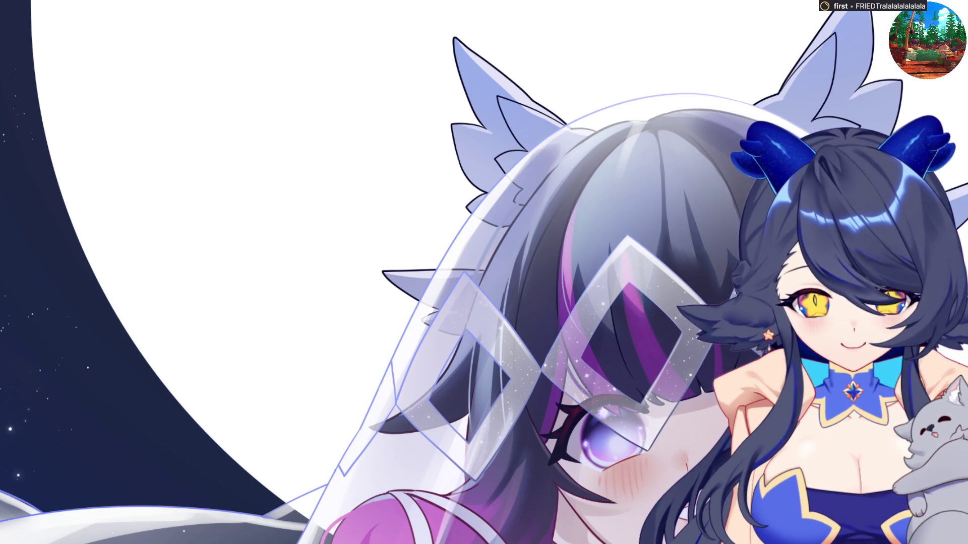
Zoom in on the face and diamond headpiece, then zoom out to check the full illustration
{"action": "scroll", "coordinate": [233, 259], "scroll_direction": "down", "scroll_amount": 2}
{"action": "scroll", "coordinate": [512, 402], "scroll_direction": "up", "scroll_amount": 1}
{"action": "scroll", "coordinate": [445, 403], "scroll_direction": "up", "scroll_amount": 1}
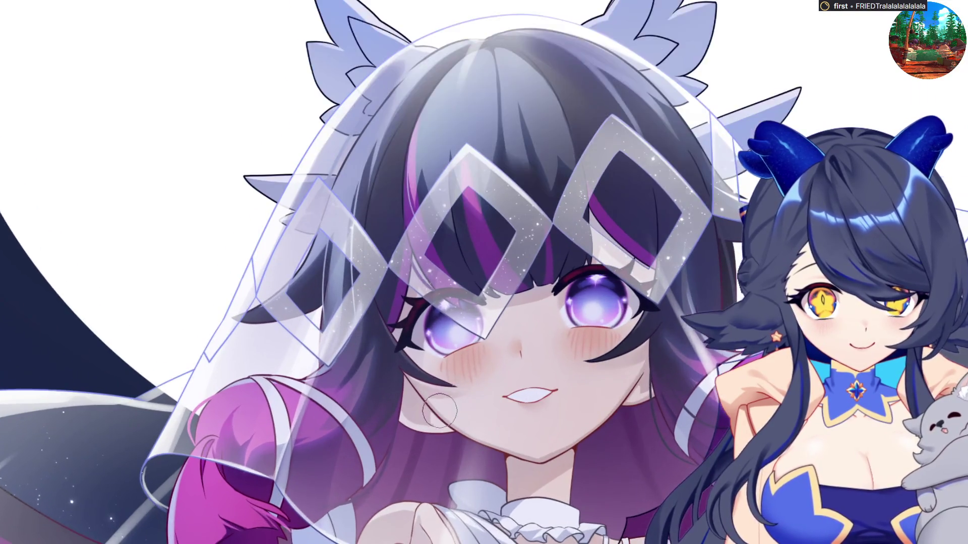
{"action": "scroll", "coordinate": [499, 479], "scroll_direction": "up", "scroll_amount": 1}
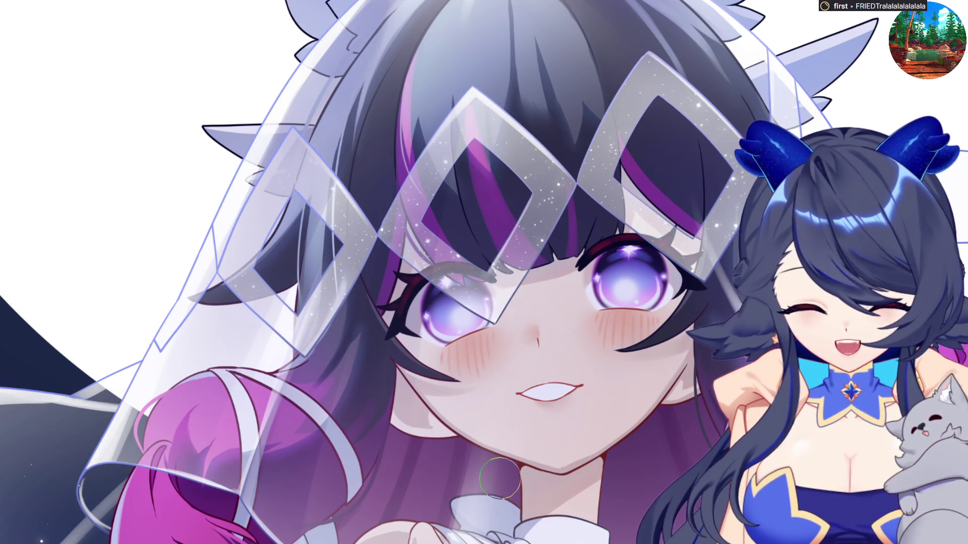
{"action": "scroll", "coordinate": [499, 478], "scroll_direction": "down", "scroll_amount": 1}
{"action": "scroll", "coordinate": [504, 479], "scroll_direction": "down", "scroll_amount": 1}
{"action": "scroll", "coordinate": [525, 484], "scroll_direction": "down", "scroll_amount": 1}
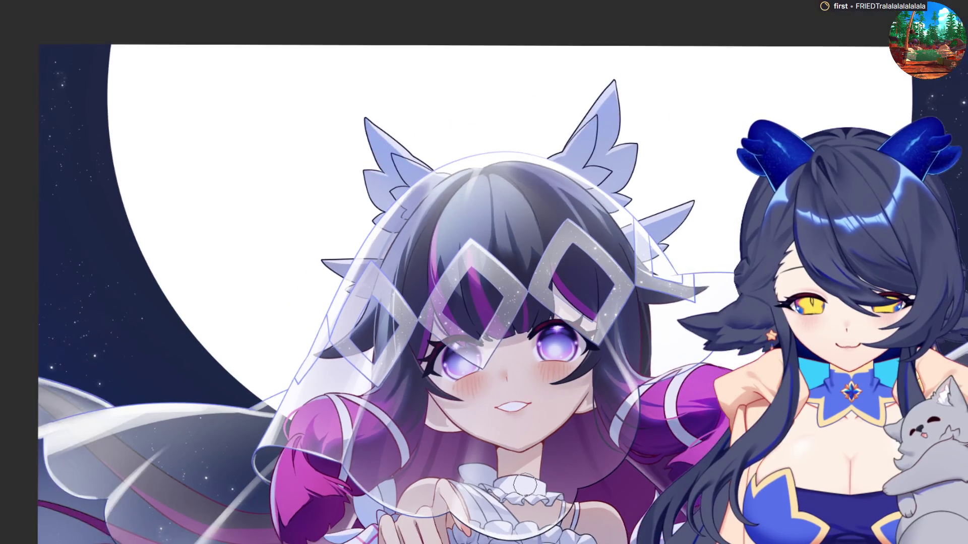
{"action": "scroll", "coordinate": [171, 148], "scroll_direction": "up", "scroll_amount": 1}
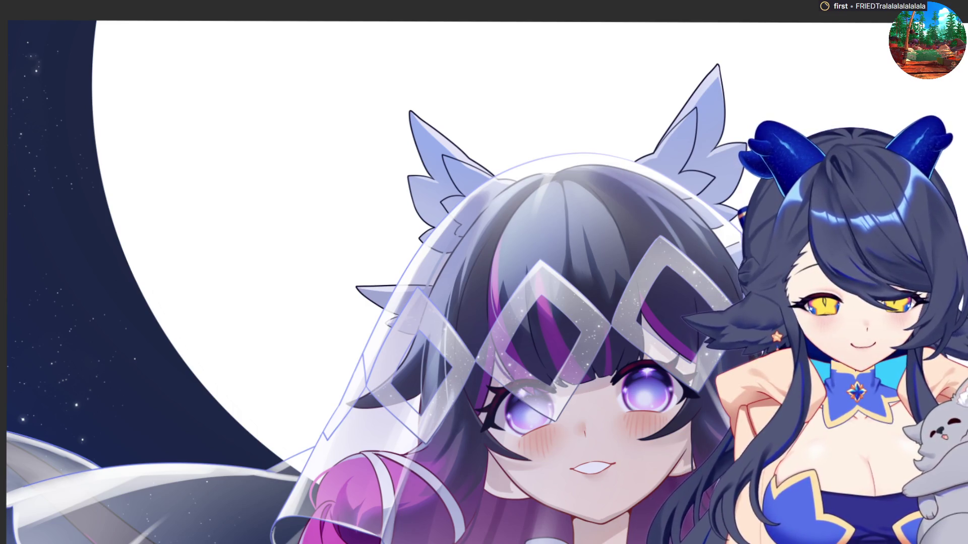
Airbrush a soft pale blue cloud over the moon's upper left, then tilt the canvas view slightly
{"action": "left_click_drag", "start_coordinate": [208, 138], "coordinate": [294, 259]}
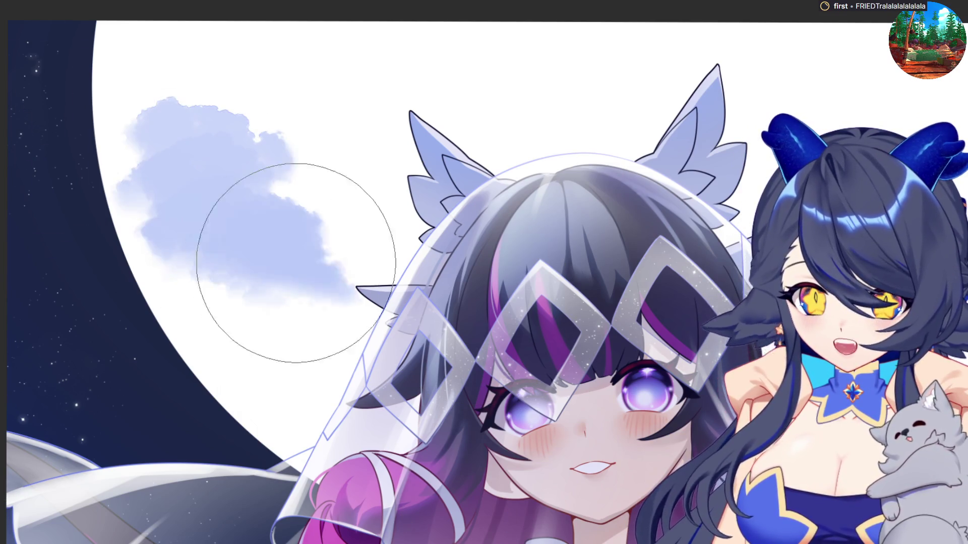
{"action": "mouse_move", "coordinate": [338, 104]}
{"action": "left_mouse_down"}
{"action": "mouse_move", "coordinate": [284, 79]}
{"action": "mouse_move", "coordinate": [263, 94]}
{"action": "left_mouse_up"}
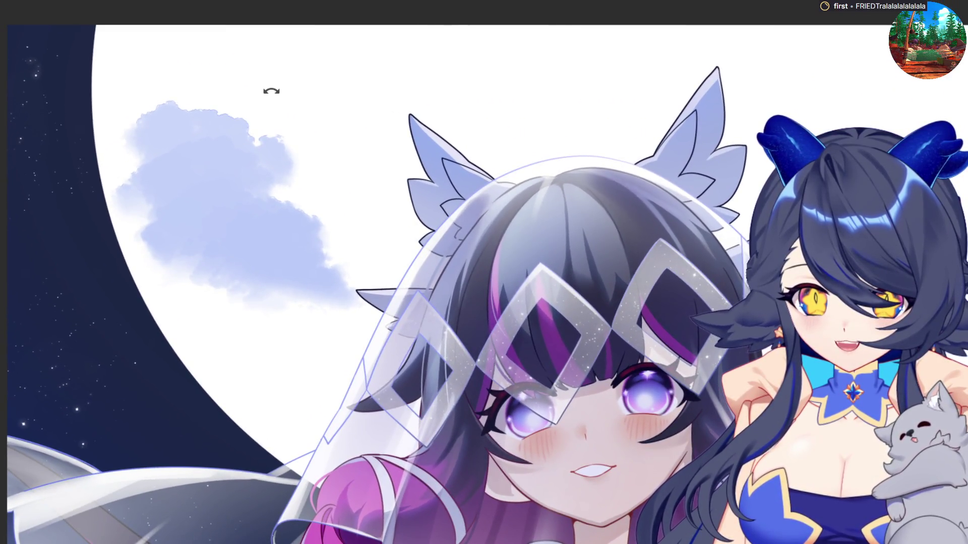